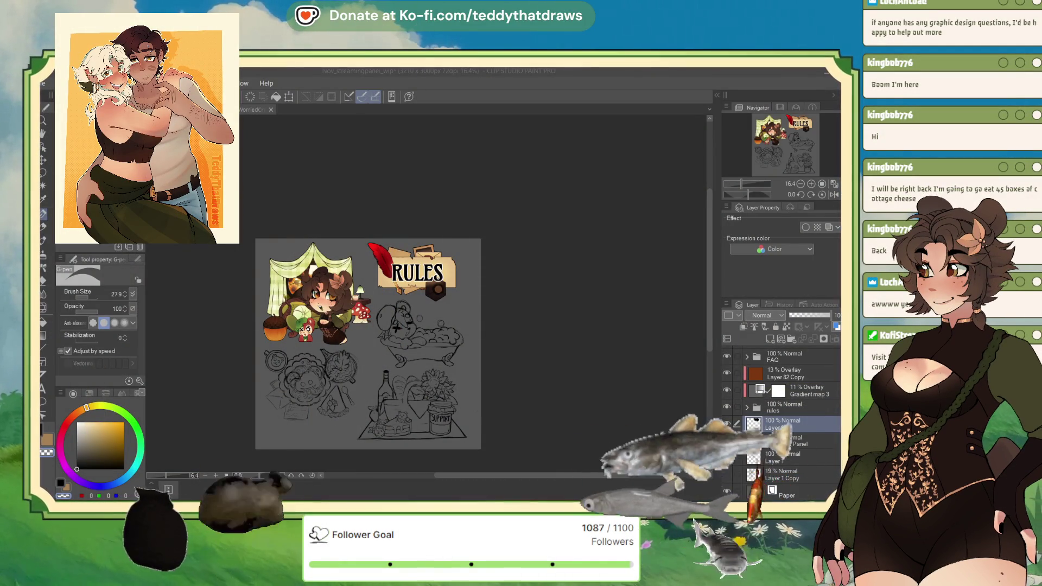
- Add a new Soft light layer above the pen folder in the rules group
{"action": "left_click", "coordinate": [773, 408]}
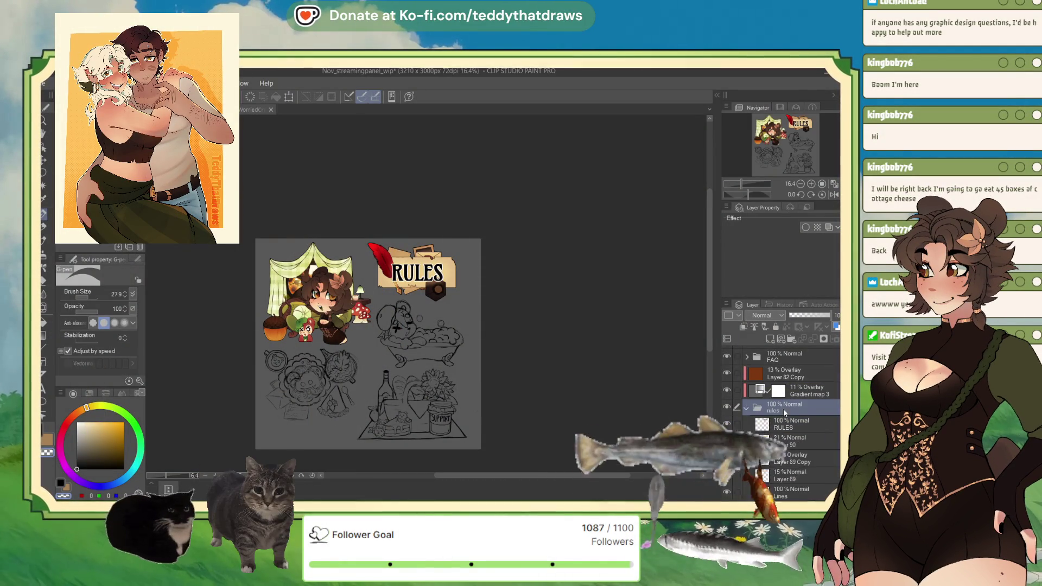
{"action": "scroll", "coordinate": [791, 411], "scroll_direction": "down", "scroll_amount": 5}
{"action": "left_click", "coordinate": [798, 457]}
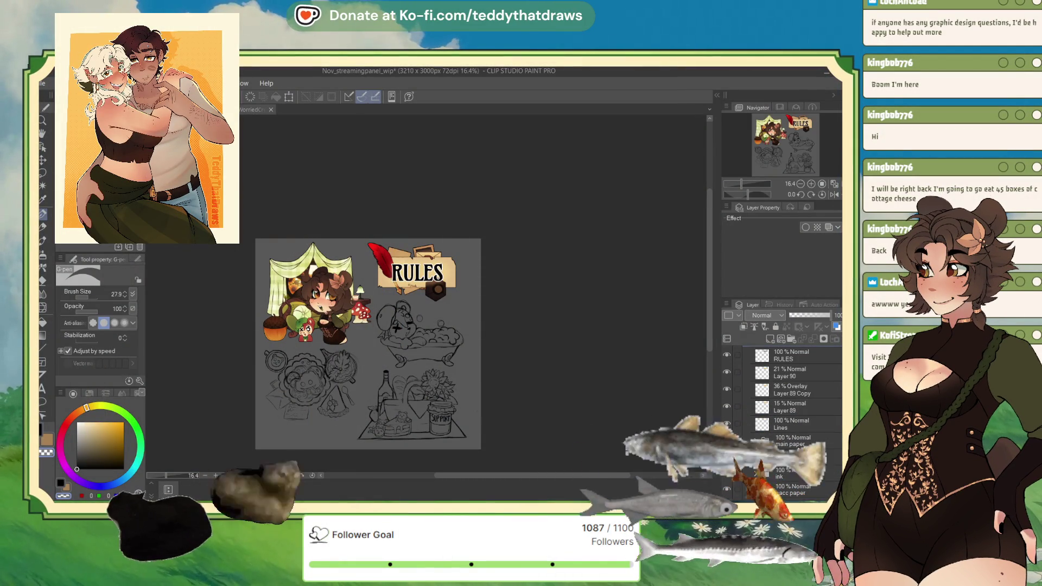
{"action": "left_click", "coordinate": [769, 339]}
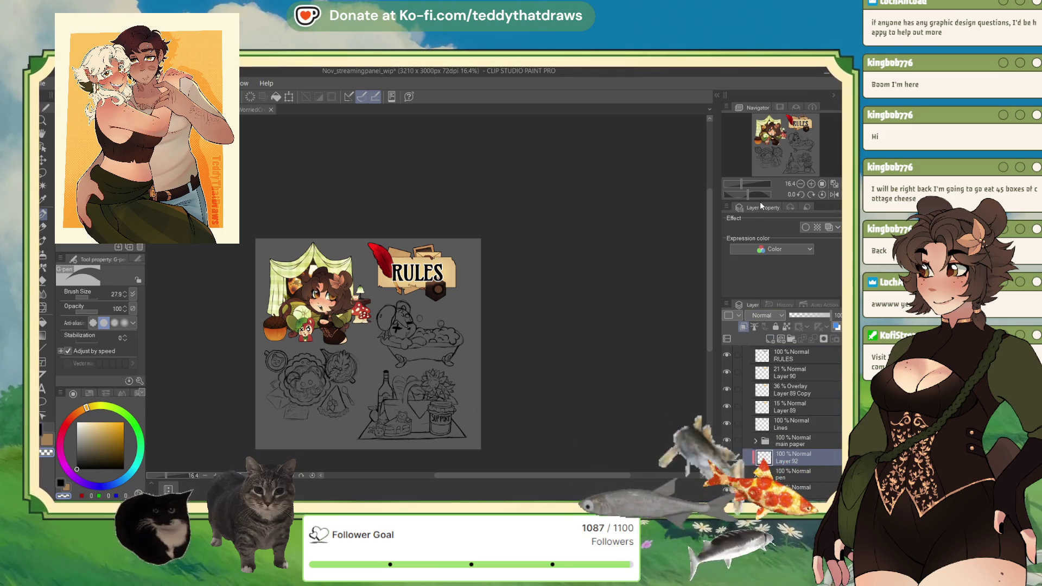
{"action": "left_click", "coordinate": [765, 315]}
{"action": "left_click", "coordinate": [763, 477]}
- Sample a darker tan from the banner paper and adjust the tint layer's opacity
{"action": "left_click", "coordinate": [379, 253], "text": "alt"}
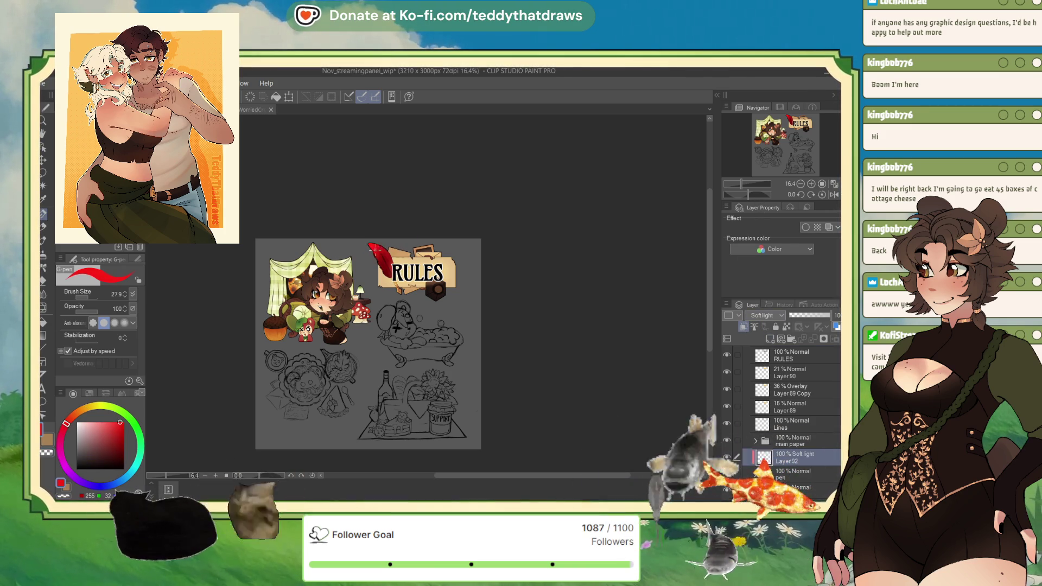
{"action": "scroll", "coordinate": [393, 266], "scroll_direction": "up", "scroll_amount": 5}
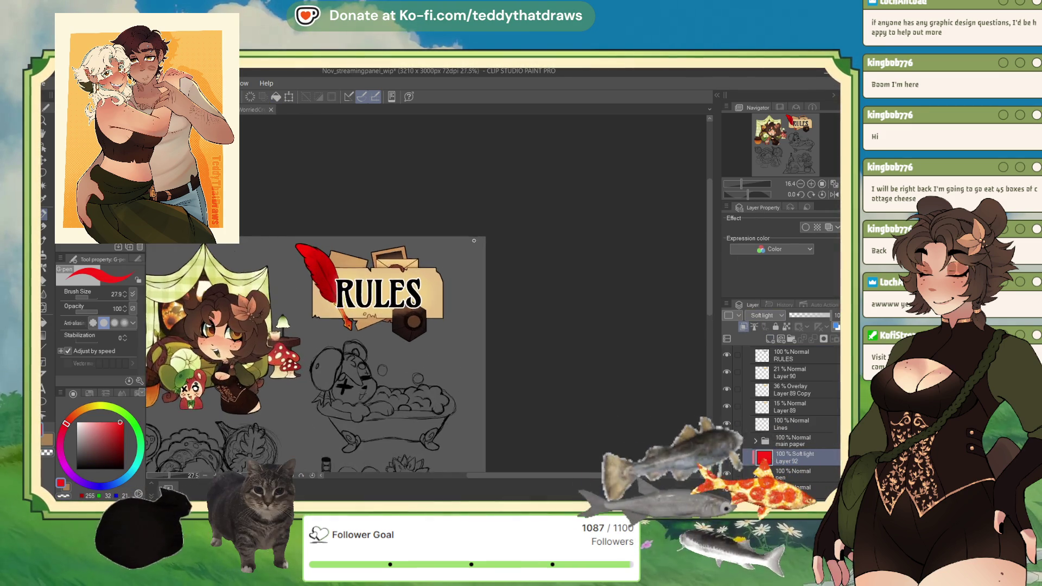
{"action": "scroll", "coordinate": [385, 274], "scroll_direction": "up", "scroll_amount": 3}
{"action": "left_click", "coordinate": [378, 284], "text": "alt"}
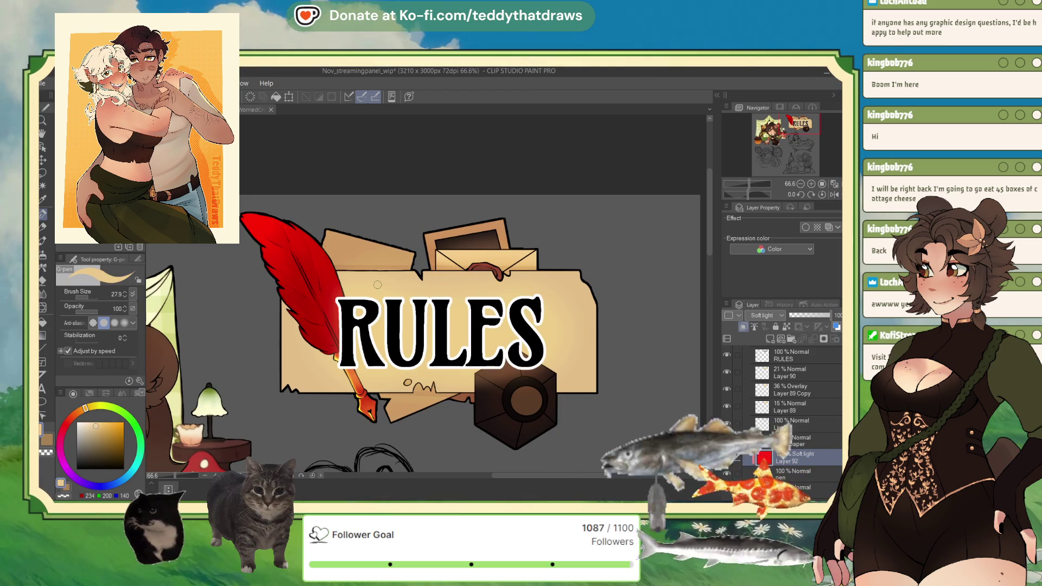
{"action": "left_click", "coordinate": [352, 244], "text": "alt"}
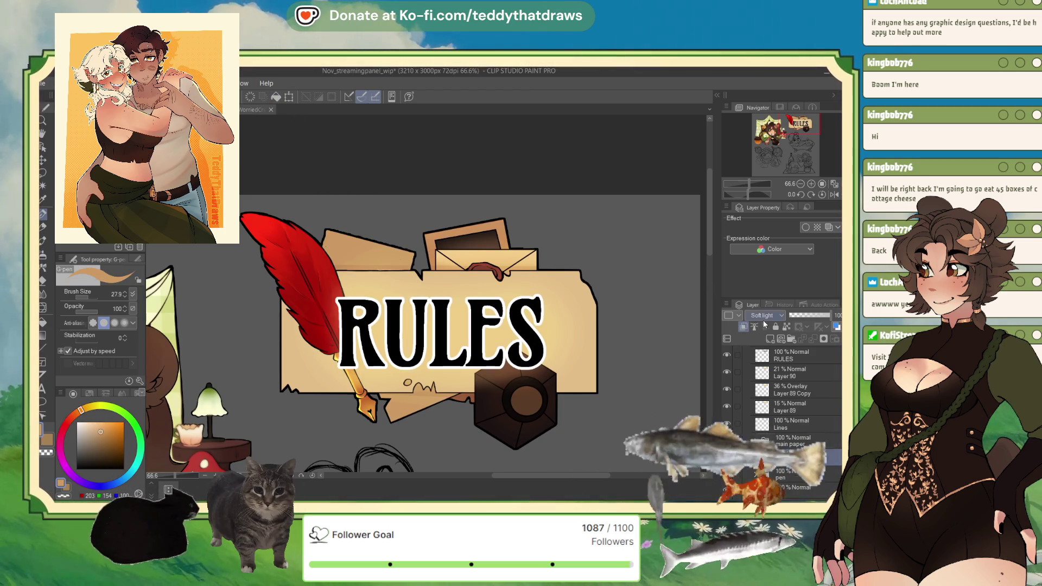
{"action": "left_click", "coordinate": [810, 315]}
{"action": "left_click_drag", "start_coordinate": [810, 316], "coordinate": [836, 315]}
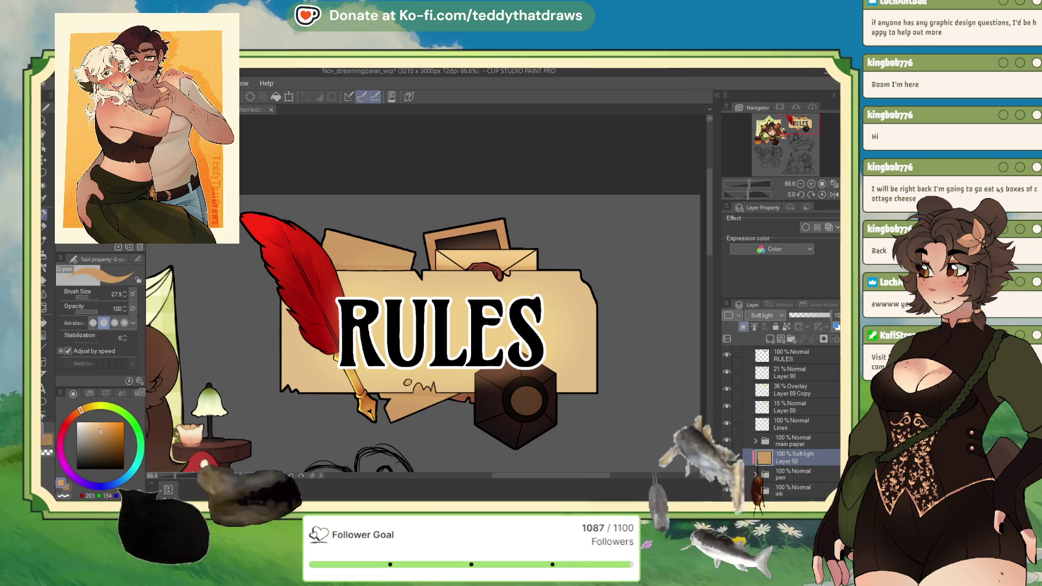
- Collapse the rules folder and select Layer 91 for drawing
{"action": "left_click", "coordinate": [795, 461]}
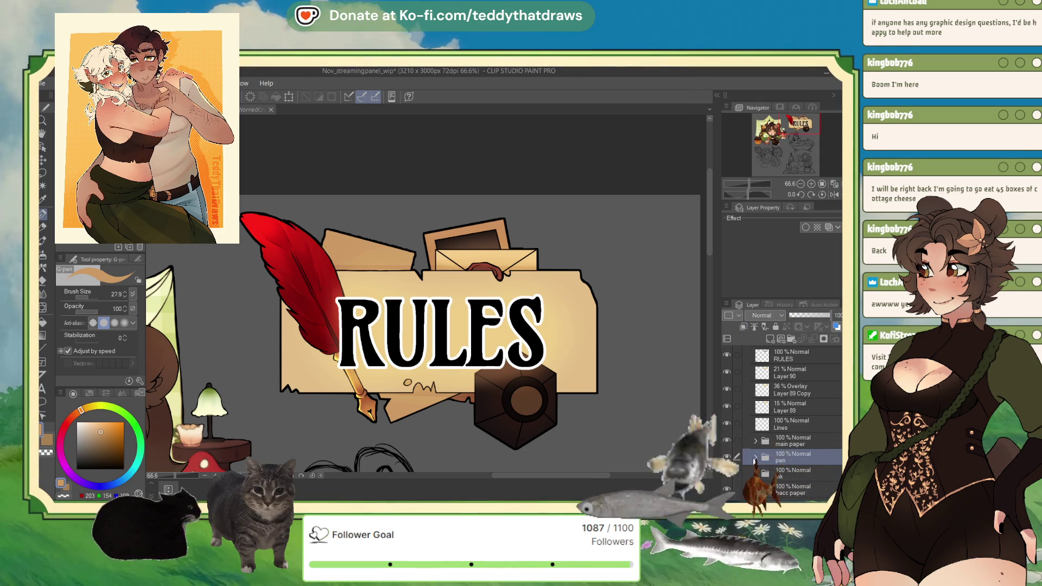
{"action": "scroll", "coordinate": [793, 412], "scroll_direction": "down", "scroll_amount": 4}
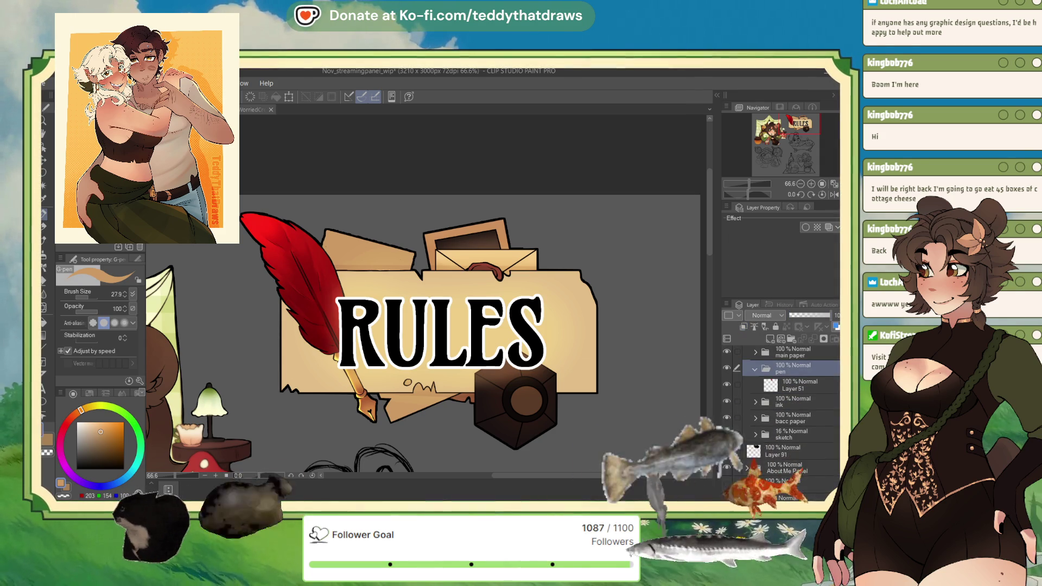
{"action": "scroll", "coordinate": [793, 412], "scroll_direction": "up", "scroll_amount": 3}
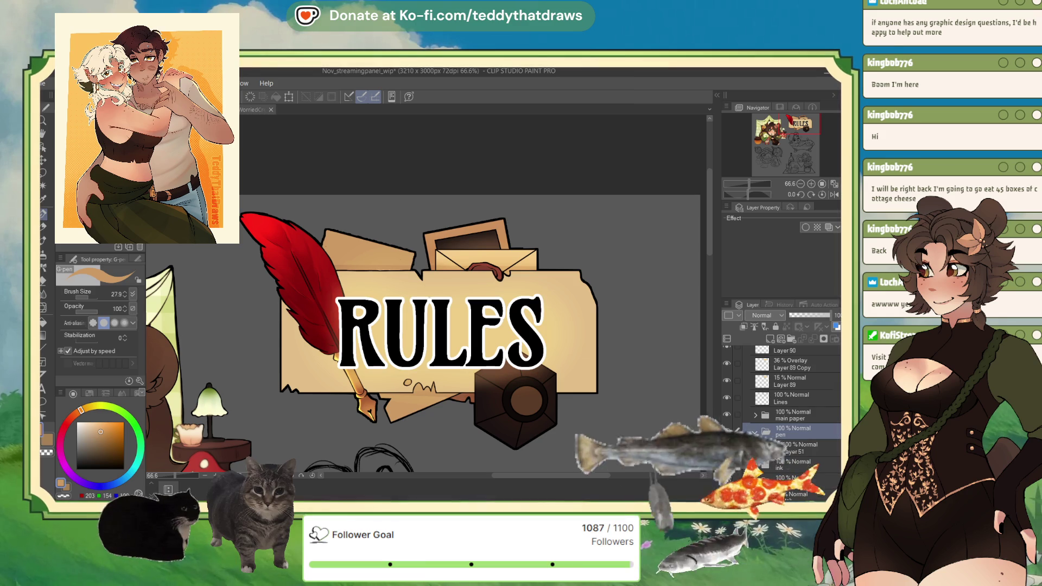
{"action": "scroll", "coordinate": [771, 413], "scroll_direction": "up", "scroll_amount": 5}
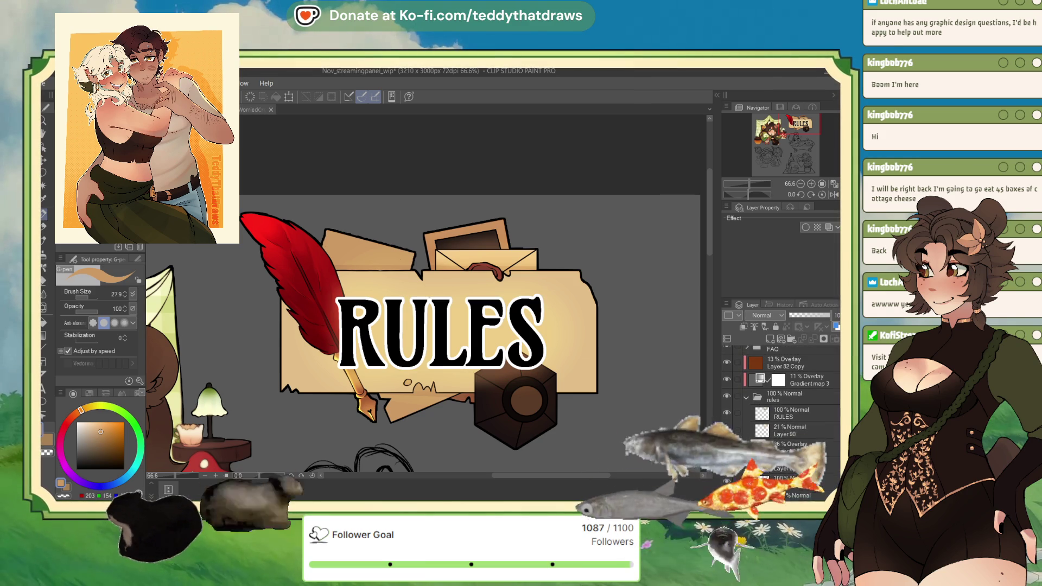
{"action": "left_click", "coordinate": [747, 402]}
{"action": "left_click", "coordinate": [795, 429]}
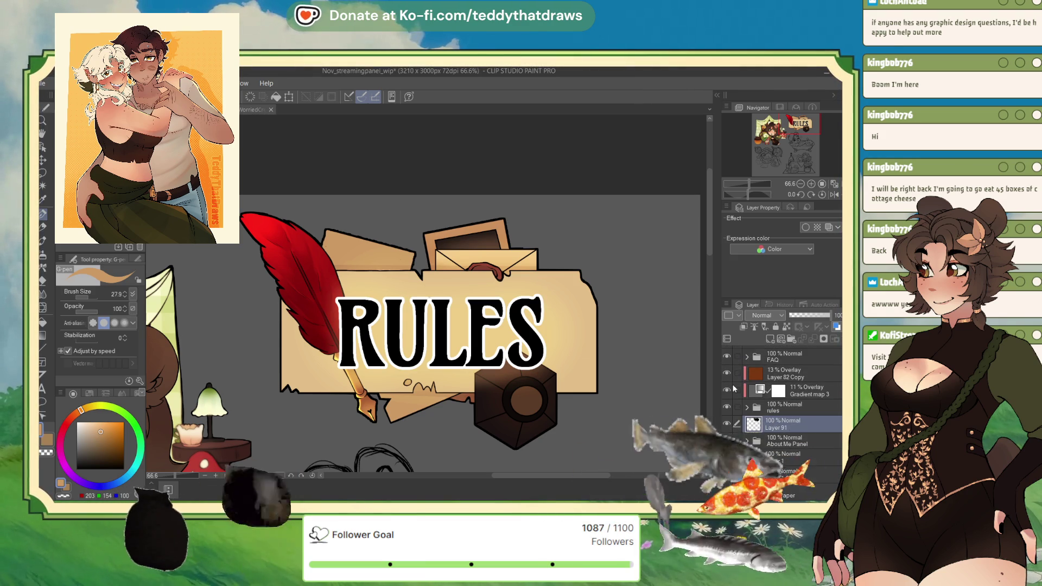
- On Layer 91, redraw the tan board's left outline and thicken the box's right edge
{"action": "scroll", "coordinate": [495, 205], "scroll_direction": "up", "scroll_amount": 5}
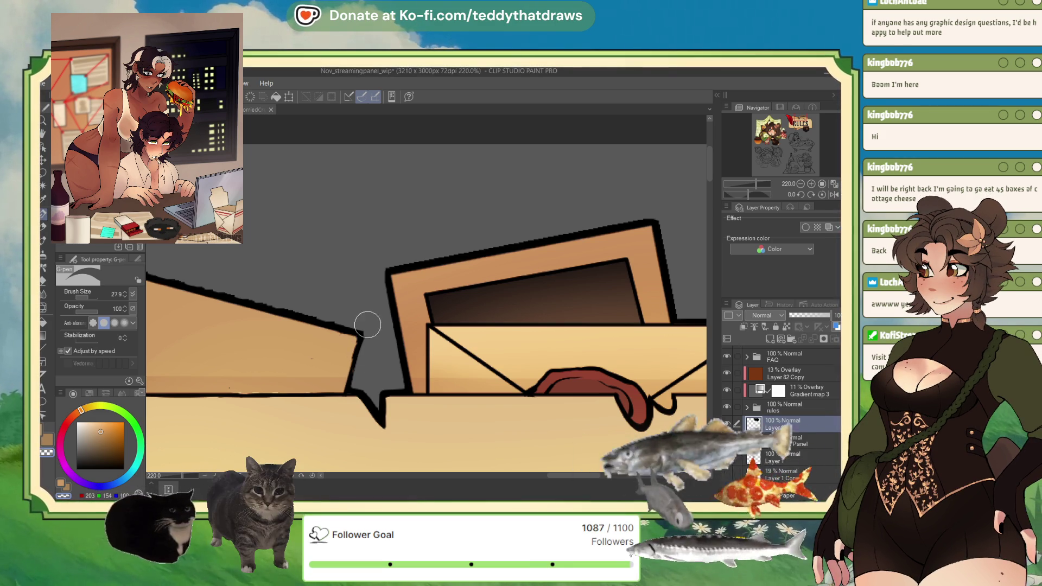
{"action": "left_click", "coordinate": [356, 375]}
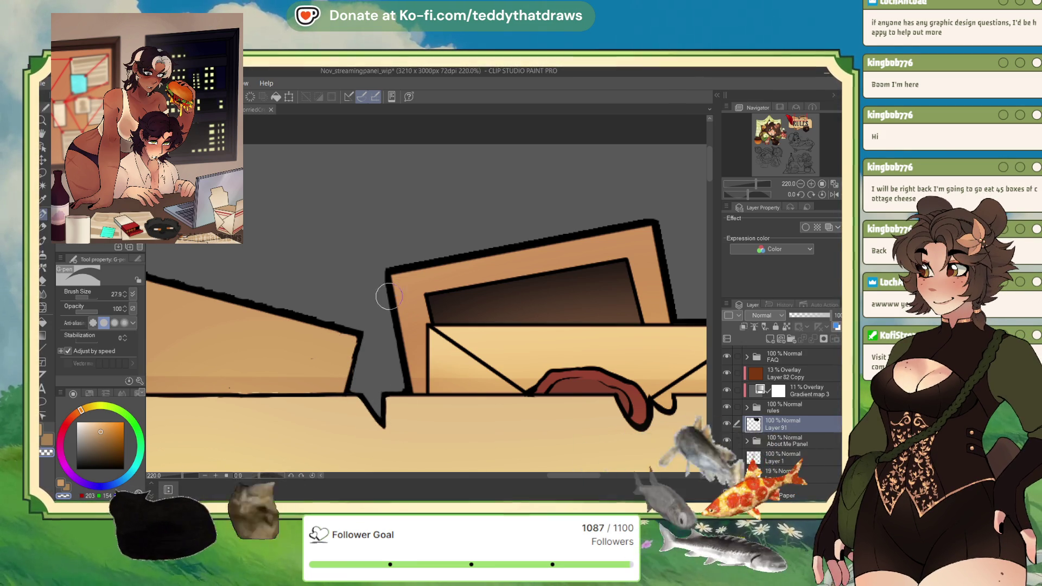
{"action": "left_click_drag", "start_coordinate": [390, 329], "coordinate": [392, 335]}
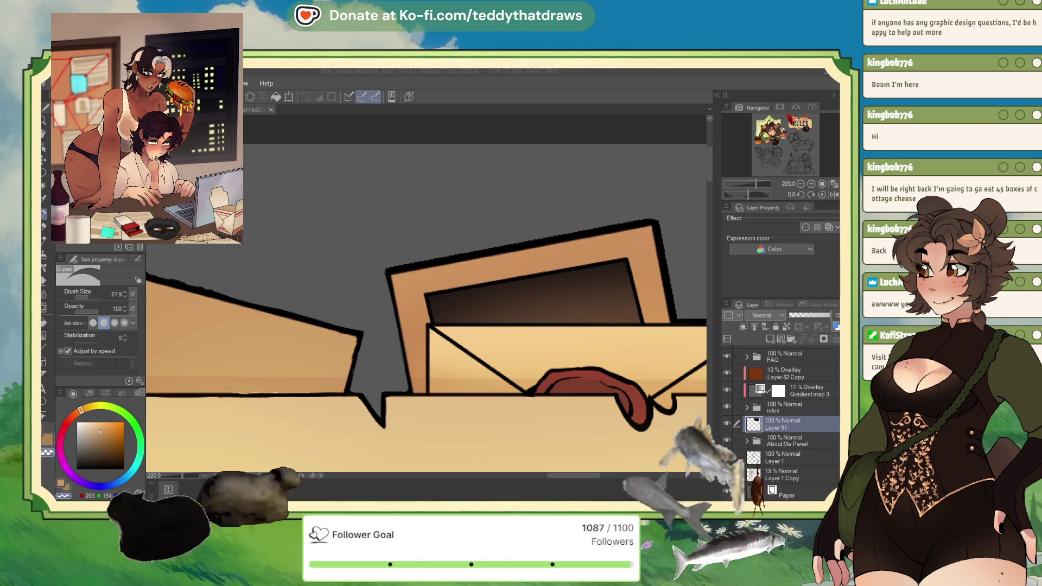
{"action": "left_click_drag", "start_coordinate": [365, 343], "coordinate": [354, 385]}
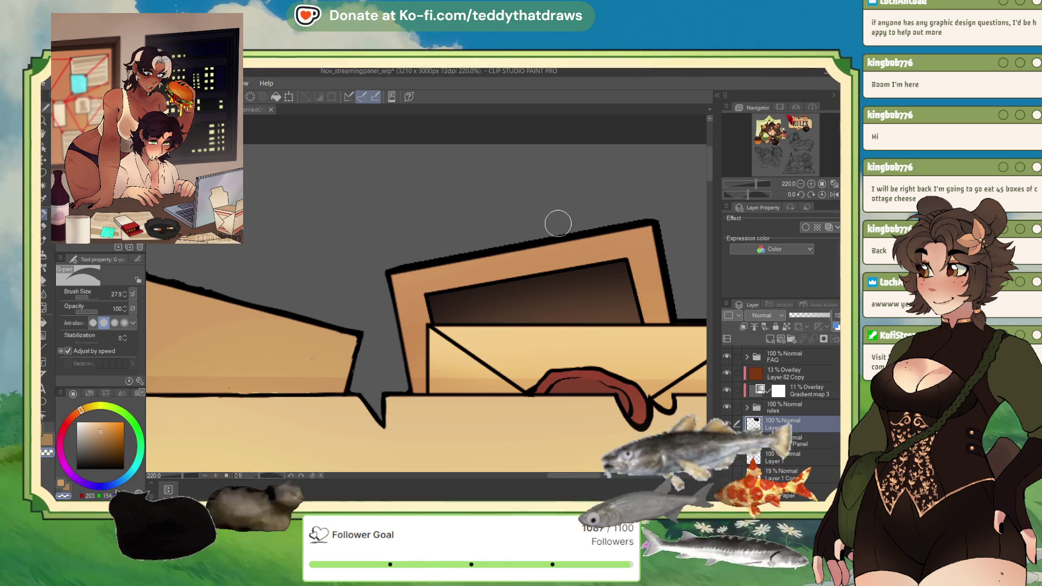
{"action": "left_click", "coordinate": [762, 193]}
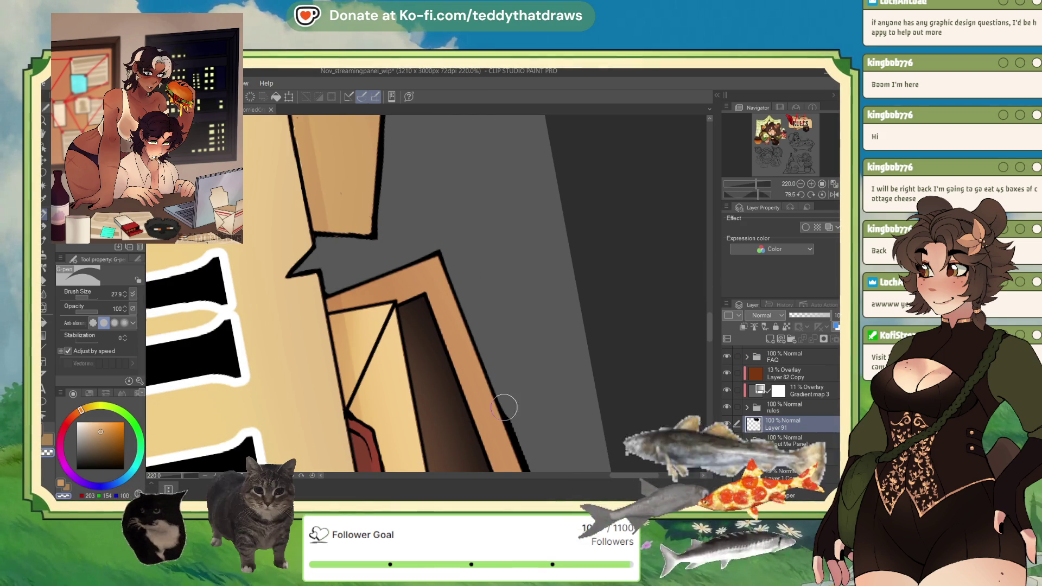
{"action": "left_click_drag", "start_coordinate": [443, 254], "coordinate": [523, 467]}
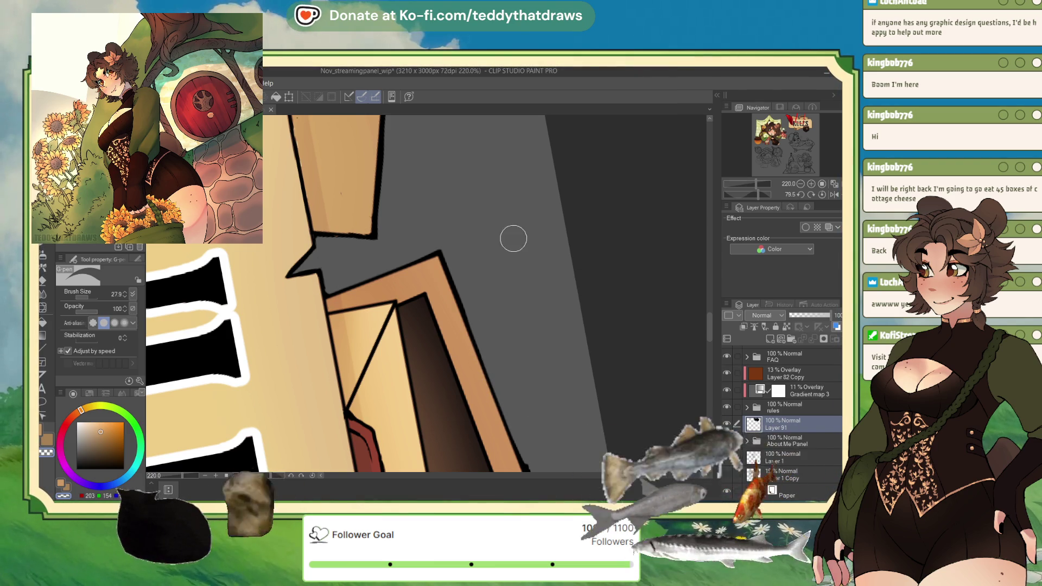
{"action": "scroll", "coordinate": [515, 237], "scroll_direction": "up", "scroll_amount": 2}
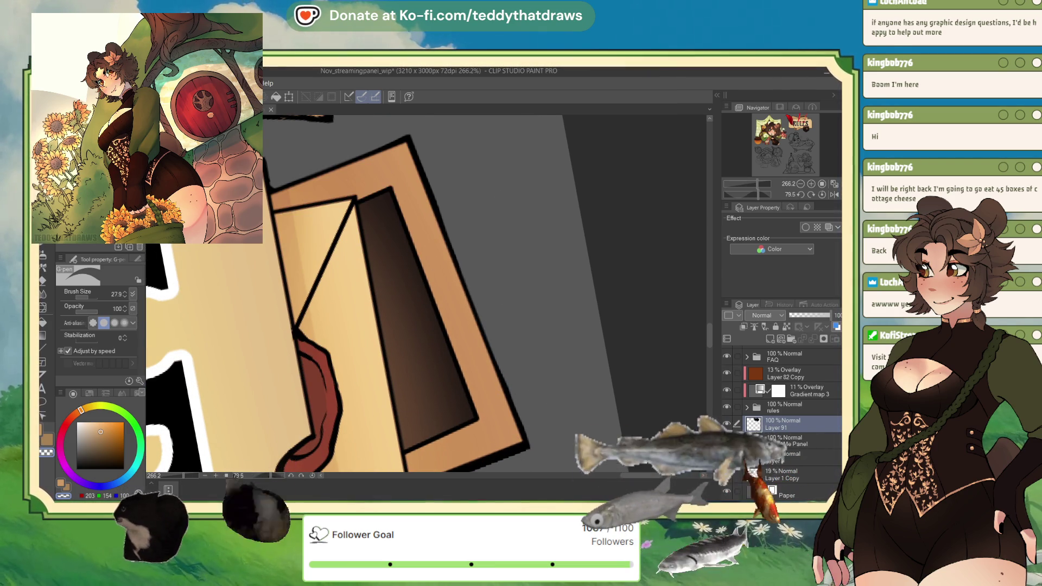
{"action": "scroll", "coordinate": [488, 239], "scroll_direction": "down", "scroll_amount": 2}
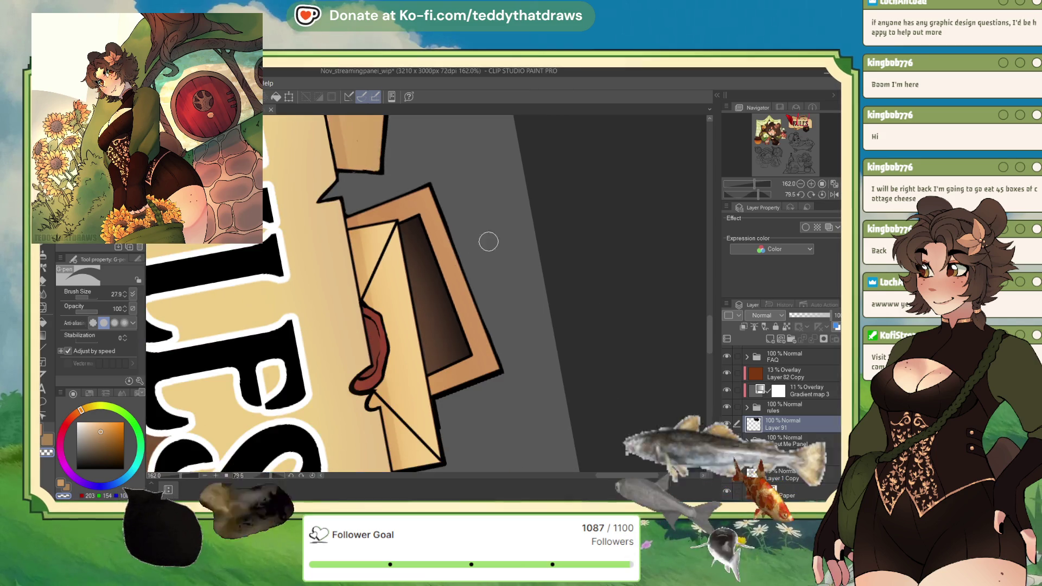
{"action": "left_click_drag", "start_coordinate": [489, 239], "coordinate": [481, 414]}
{"action": "left_click_drag", "start_coordinate": [782, 195], "coordinate": [712, 194]}
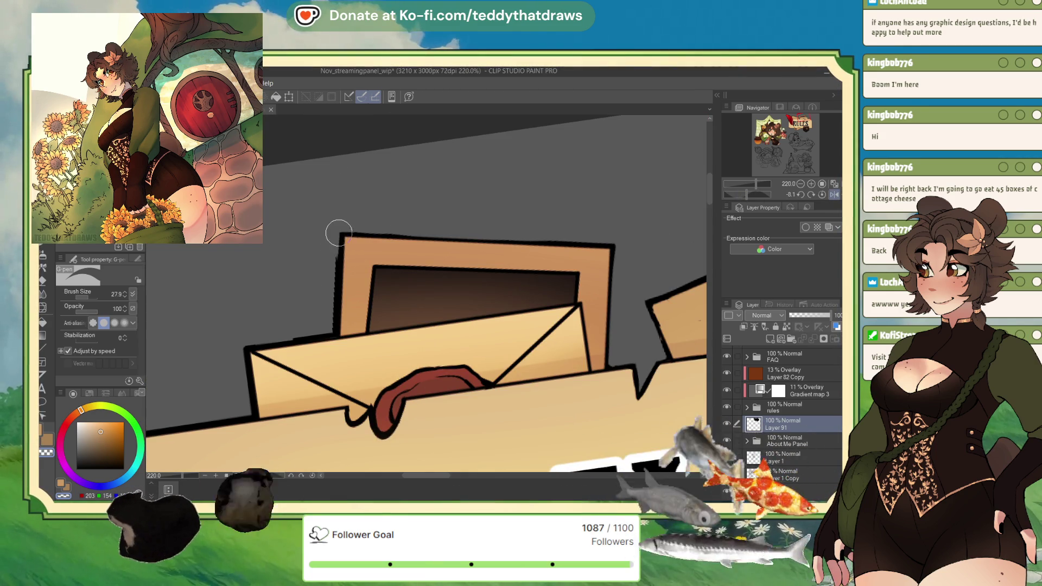
{"action": "left_click_drag", "start_coordinate": [339, 234], "coordinate": [334, 318]}
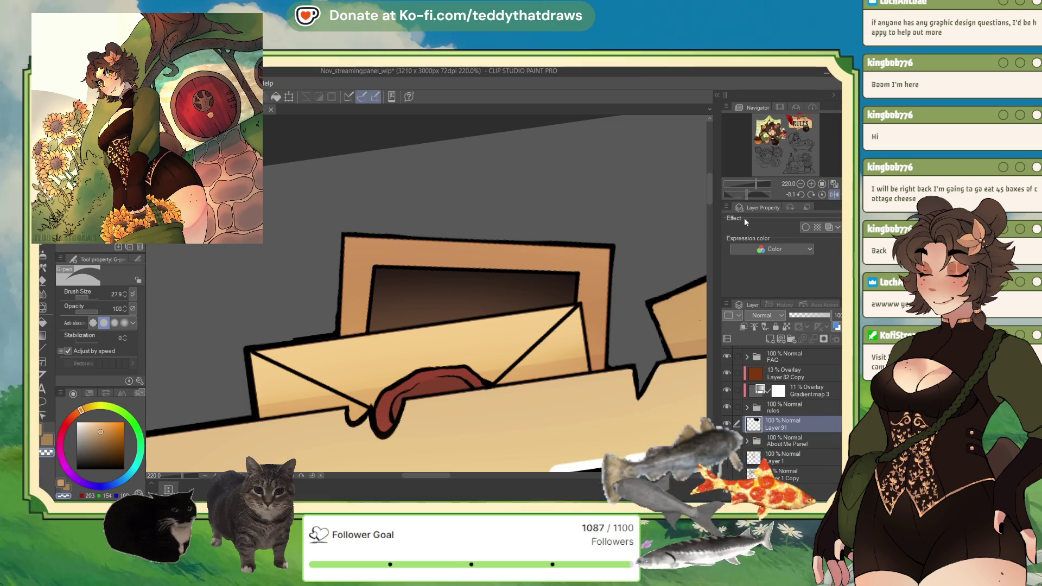
{"action": "left_click", "coordinate": [751, 195]}
{"action": "left_click_drag", "start_coordinate": [751, 196], "coordinate": [753, 197]}
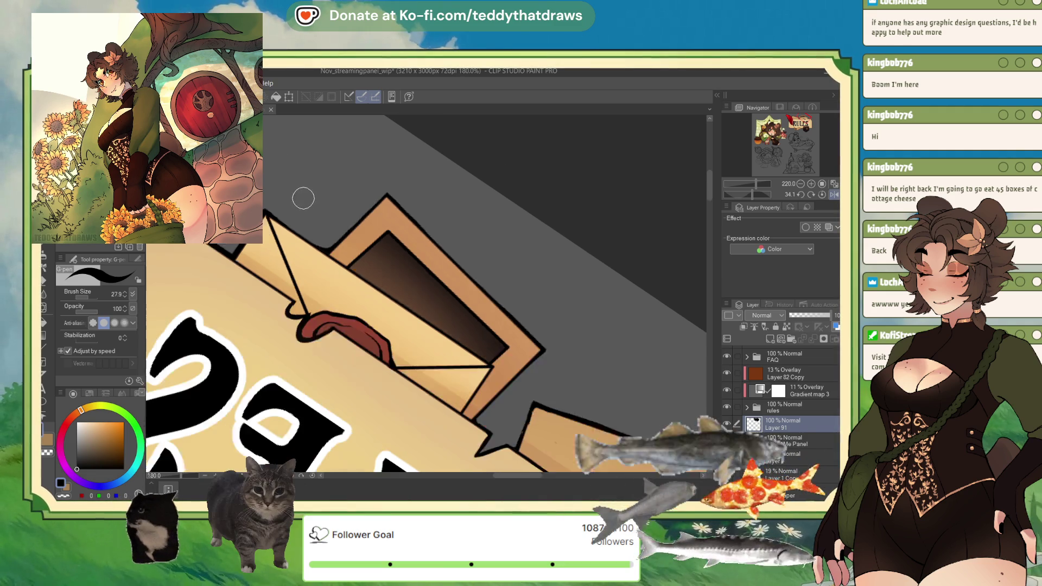
{"action": "scroll", "coordinate": [300, 197], "scroll_direction": "up", "scroll_amount": 3}
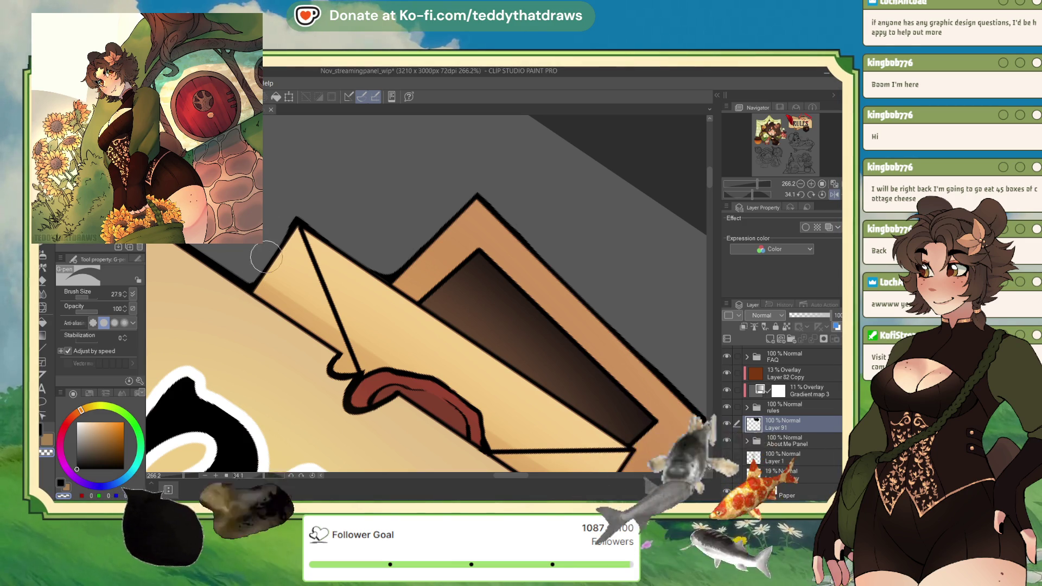
{"action": "scroll", "coordinate": [323, 252], "scroll_direction": "down", "scroll_amount": 5}
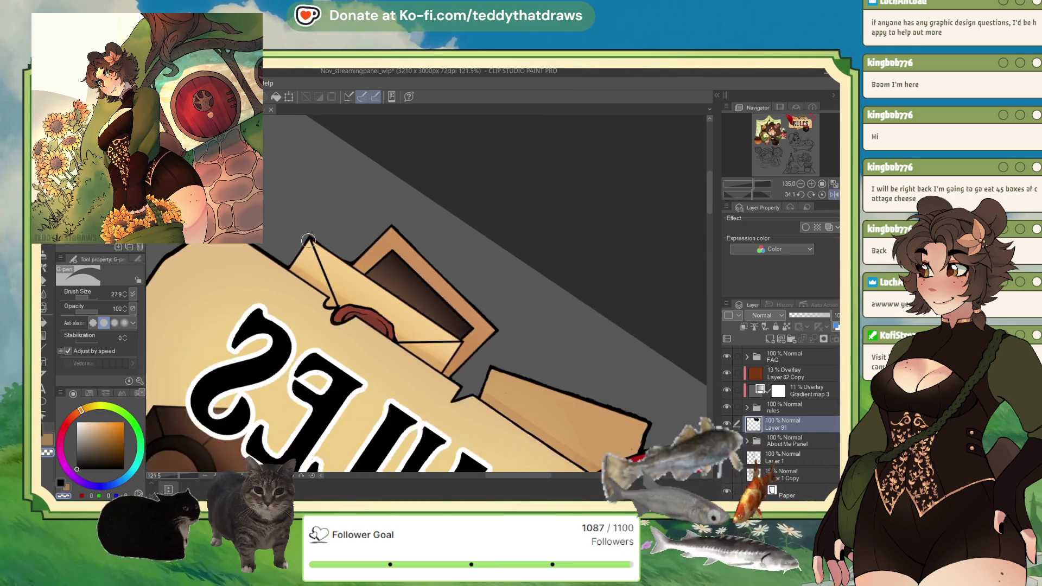
{"action": "scroll", "coordinate": [331, 253], "scroll_direction": "up", "scroll_amount": 1}
{"action": "scroll", "coordinate": [326, 255], "scroll_direction": "down", "scroll_amount": 3}
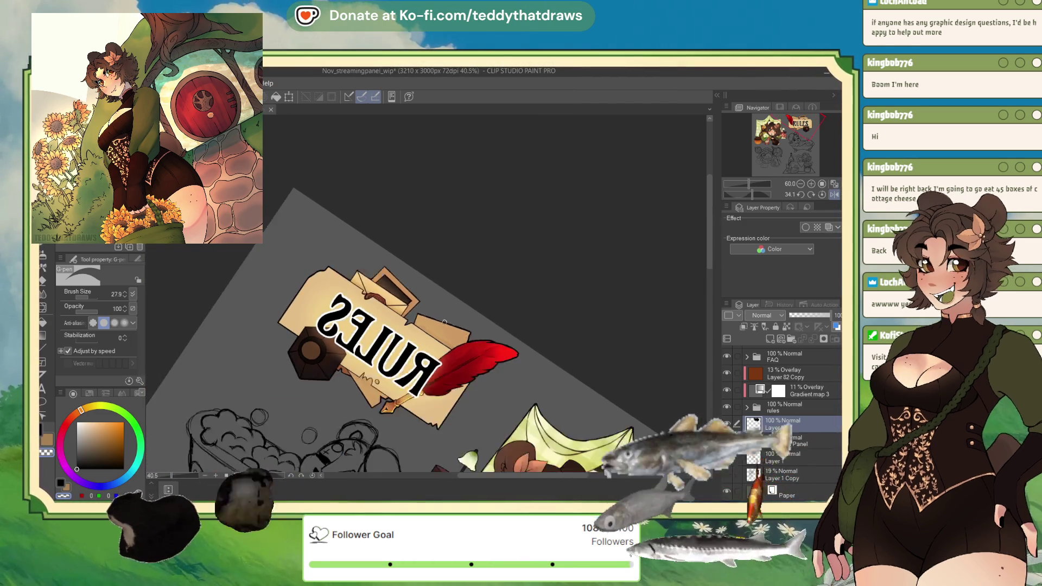
{"action": "scroll", "coordinate": [316, 258], "scroll_direction": "up", "scroll_amount": 2}
{"action": "scroll", "coordinate": [317, 212], "scroll_direction": "up", "scroll_amount": 2}
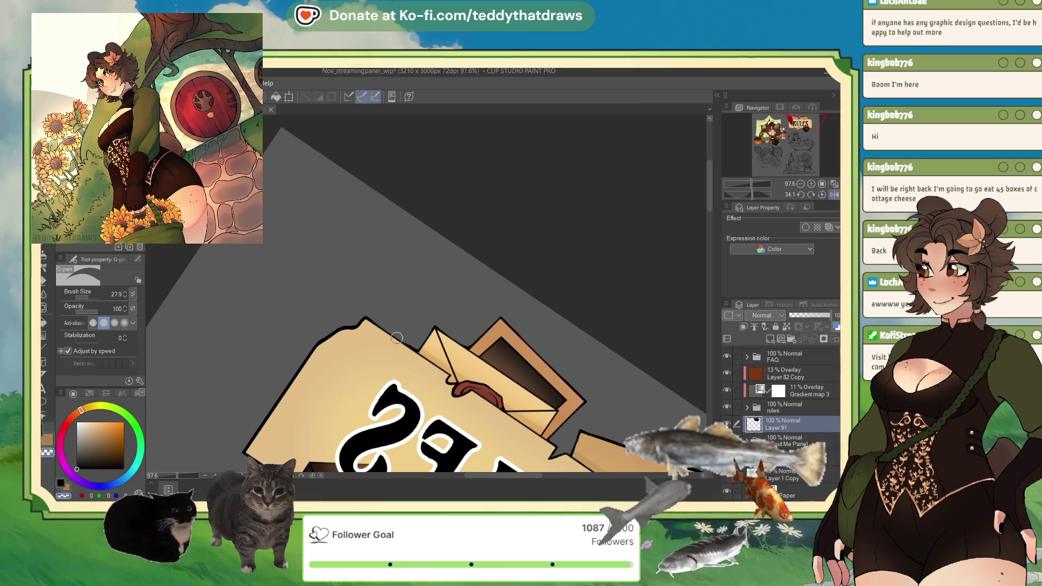
{"action": "scroll", "coordinate": [441, 325], "scroll_direction": "up", "scroll_amount": 2}
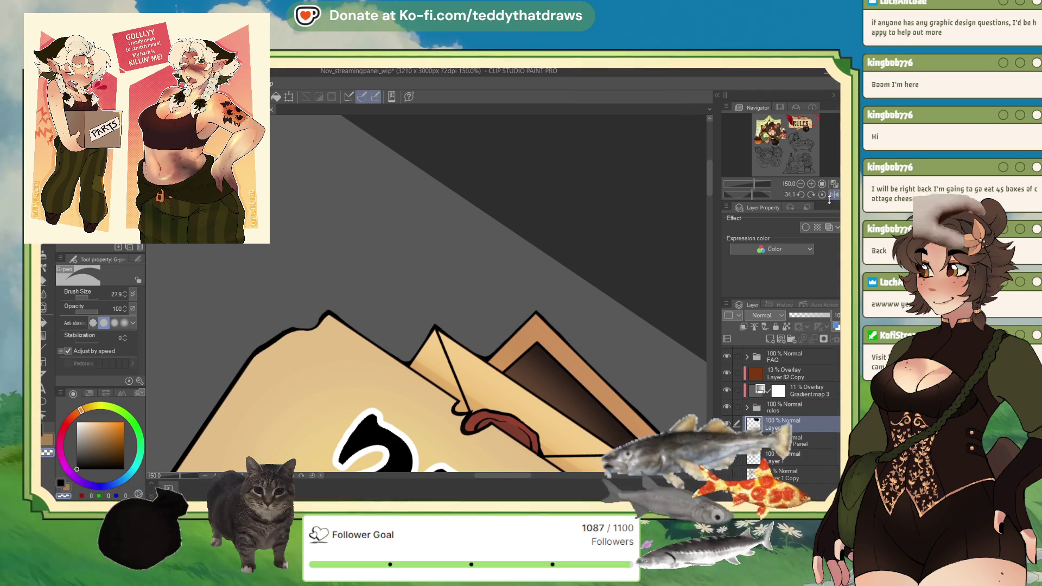
{"action": "left_click_drag", "start_coordinate": [752, 194], "coordinate": [747, 194]}
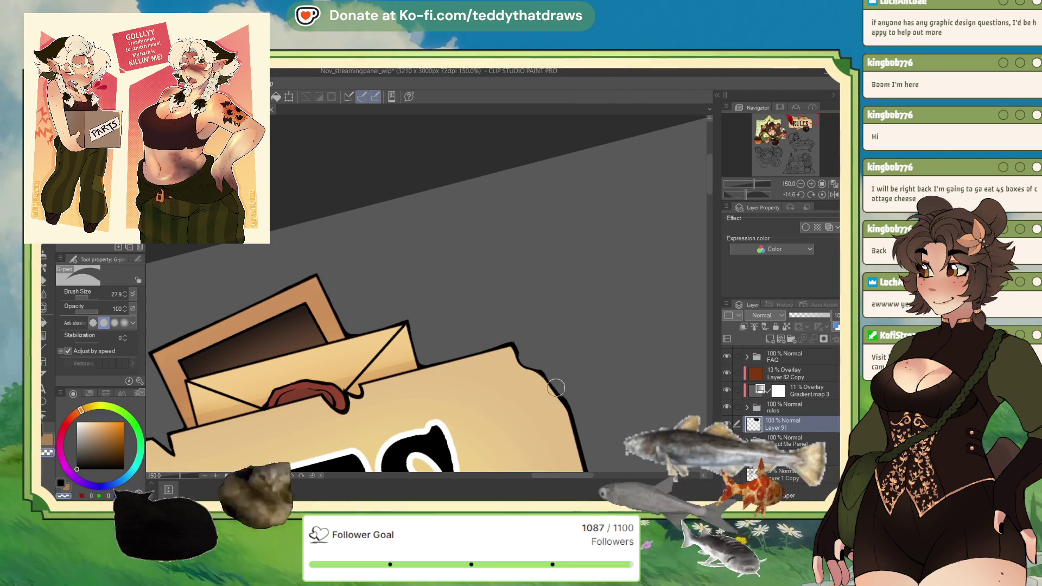
{"action": "scroll", "coordinate": [520, 223], "scroll_direction": "down", "scroll_amount": 3}
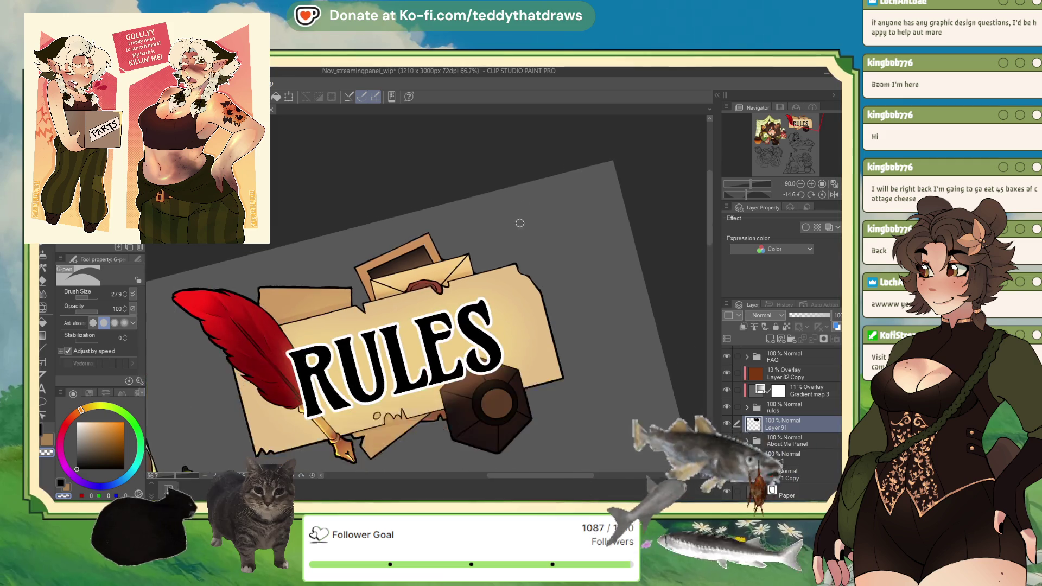
{"action": "scroll", "coordinate": [560, 298], "scroll_direction": "up", "scroll_amount": 2}
{"action": "scroll", "coordinate": [539, 309], "scroll_direction": "up", "scroll_amount": 1}
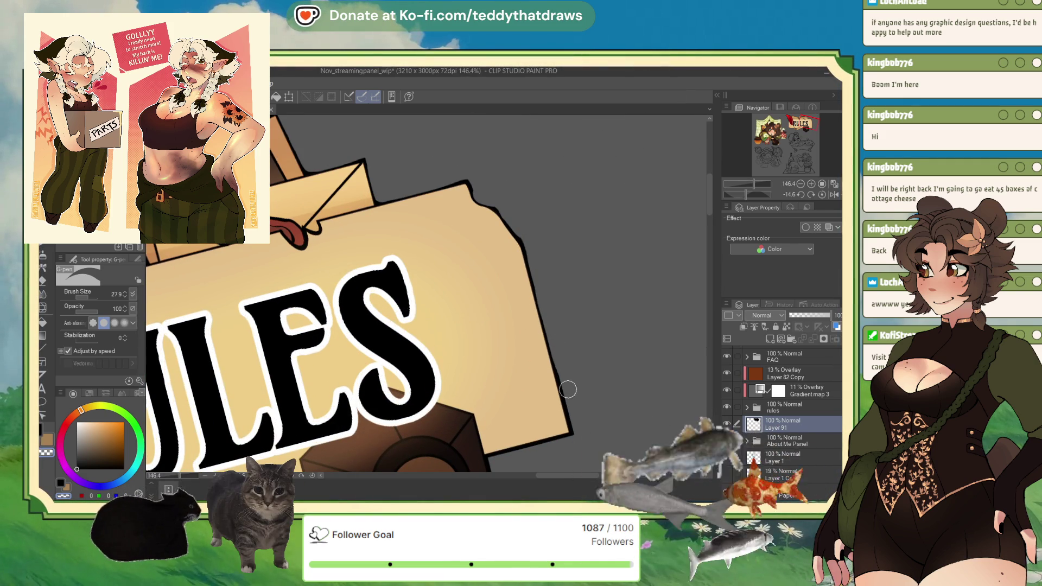
{"action": "scroll", "coordinate": [586, 380], "scroll_direction": "down", "scroll_amount": 2}
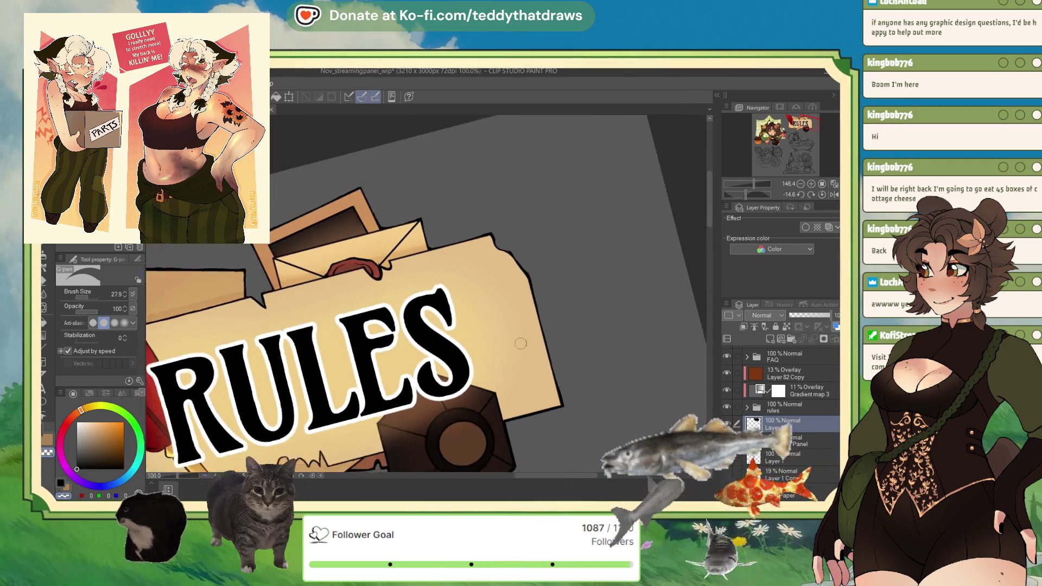
{"action": "scroll", "coordinate": [599, 392], "scroll_direction": "up", "scroll_amount": 2}
{"action": "scroll", "coordinate": [599, 392], "scroll_direction": "up", "scroll_amount": 1}
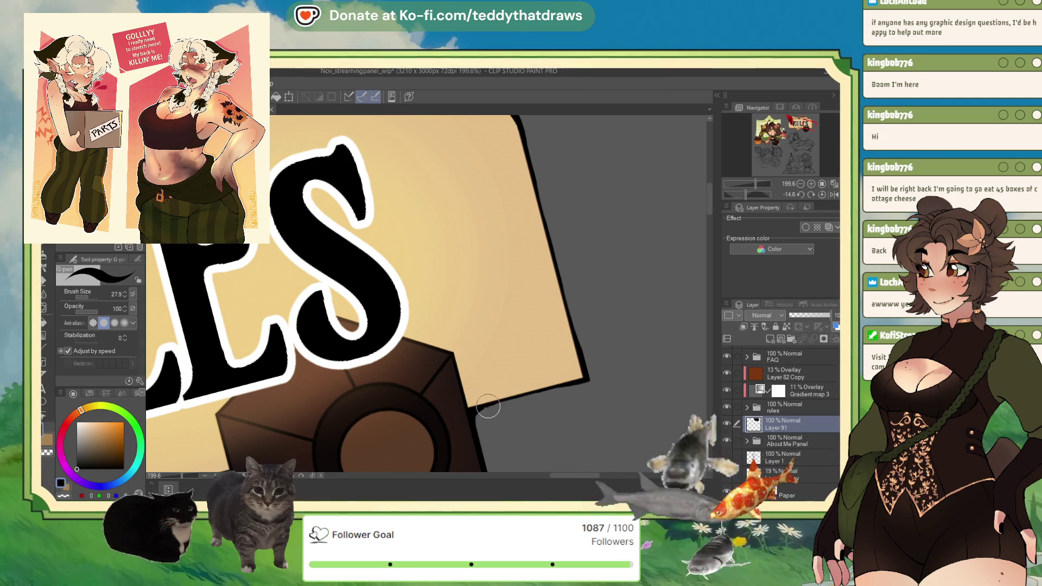
- Erase stray inkwell lines with the transparent colour, then thicken its bottom edge and corner in black
{"action": "scroll", "coordinate": [505, 312], "scroll_direction": "down", "scroll_amount": 3}
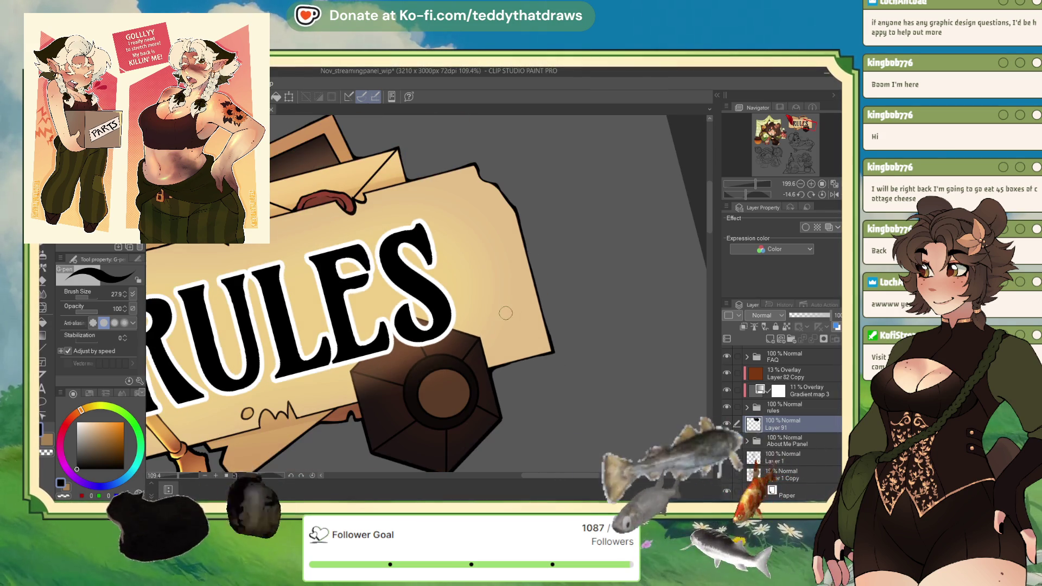
{"action": "scroll", "coordinate": [469, 405], "scroll_direction": "up", "scroll_amount": 3}
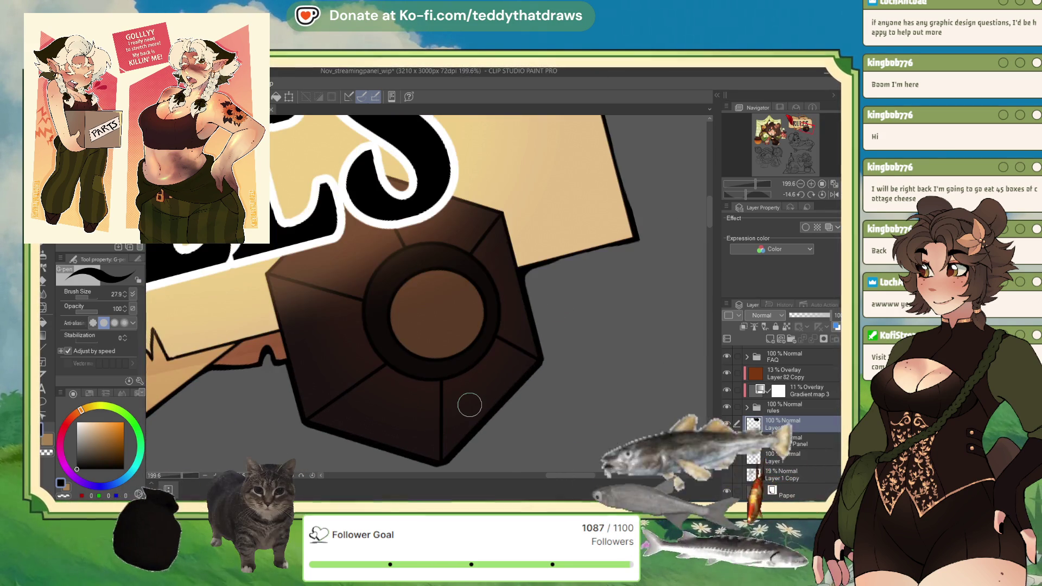
{"action": "left_click", "coordinate": [64, 494]}
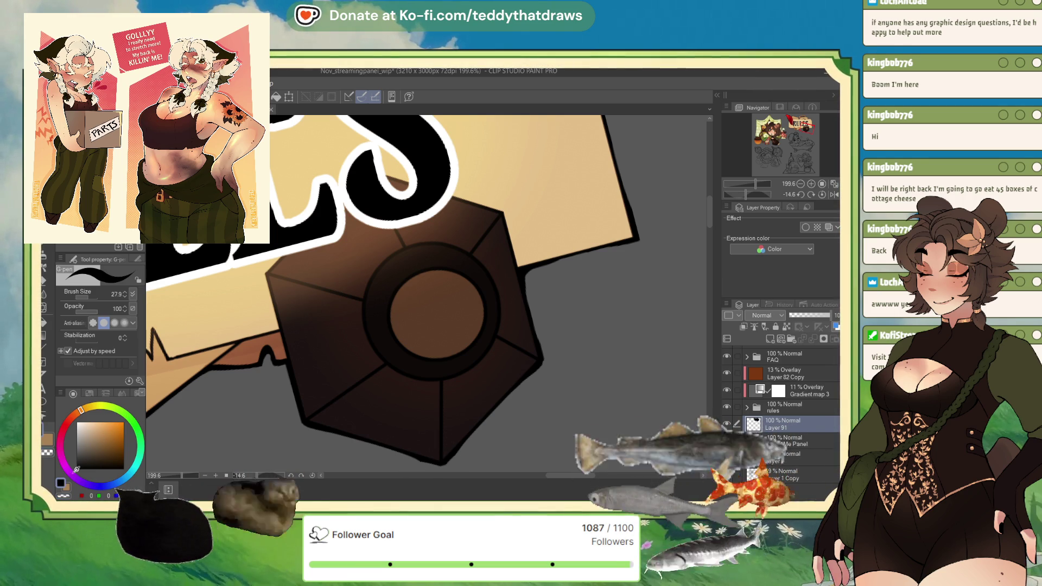
{"action": "key", "text": "c"}
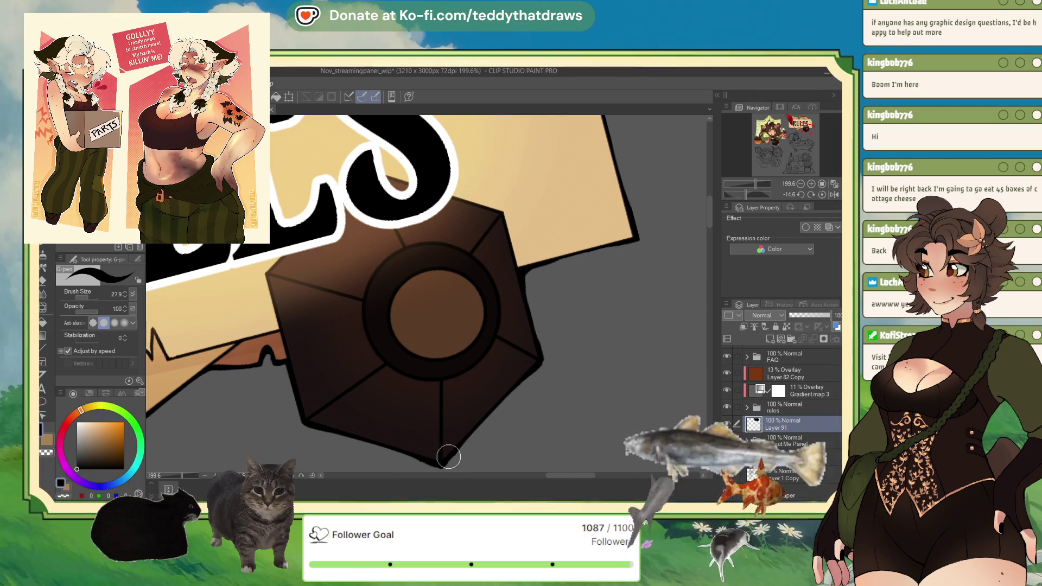
{"action": "scroll", "coordinate": [456, 446], "scroll_direction": "down", "scroll_amount": 2}
{"action": "scroll", "coordinate": [495, 399], "scroll_direction": "up", "scroll_amount": 2}
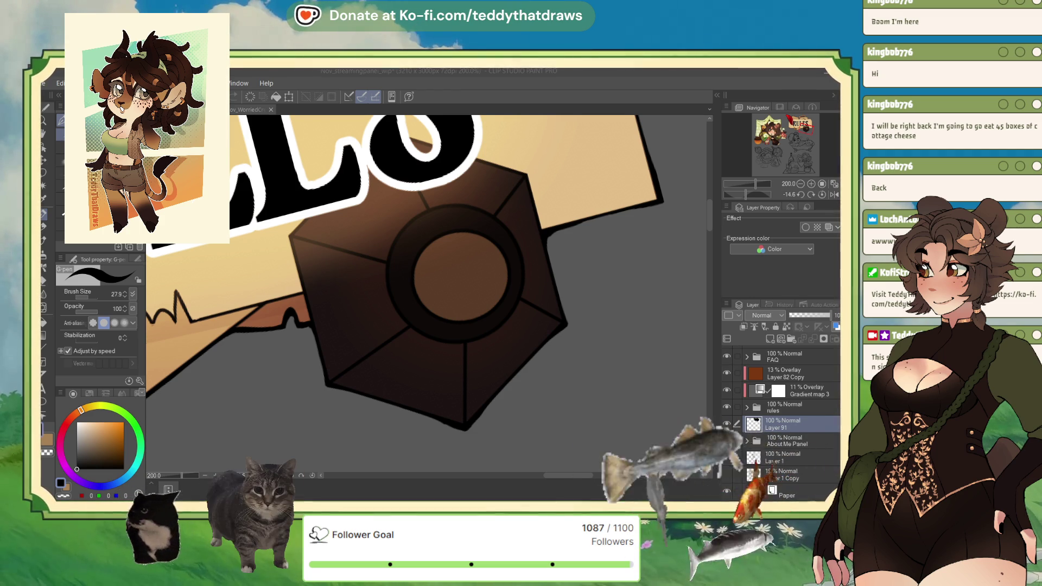
{"action": "left_click", "coordinate": [243, 440]}
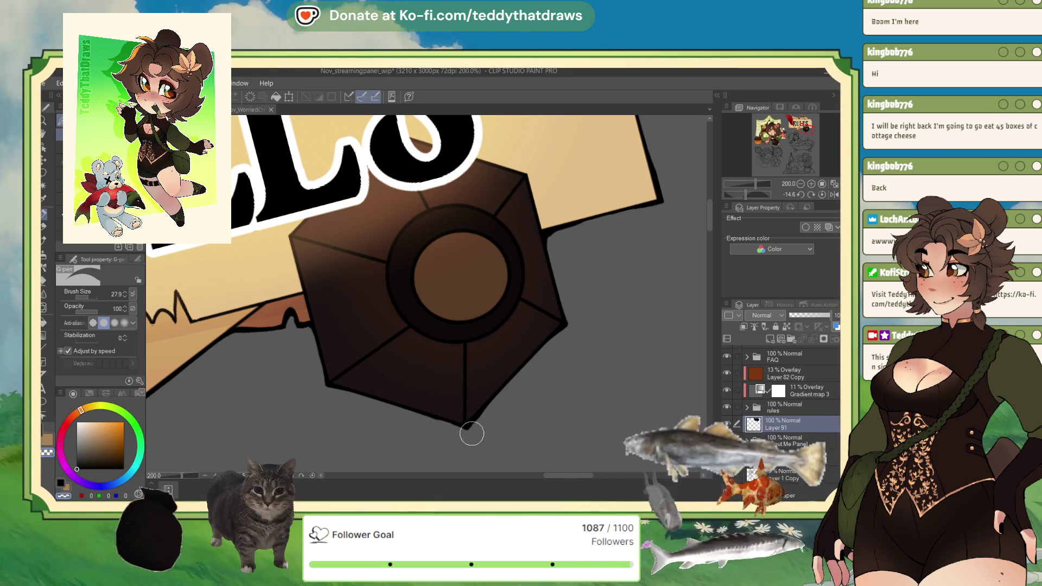
{"action": "left_click_drag", "start_coordinate": [472, 434], "coordinate": [418, 418]}
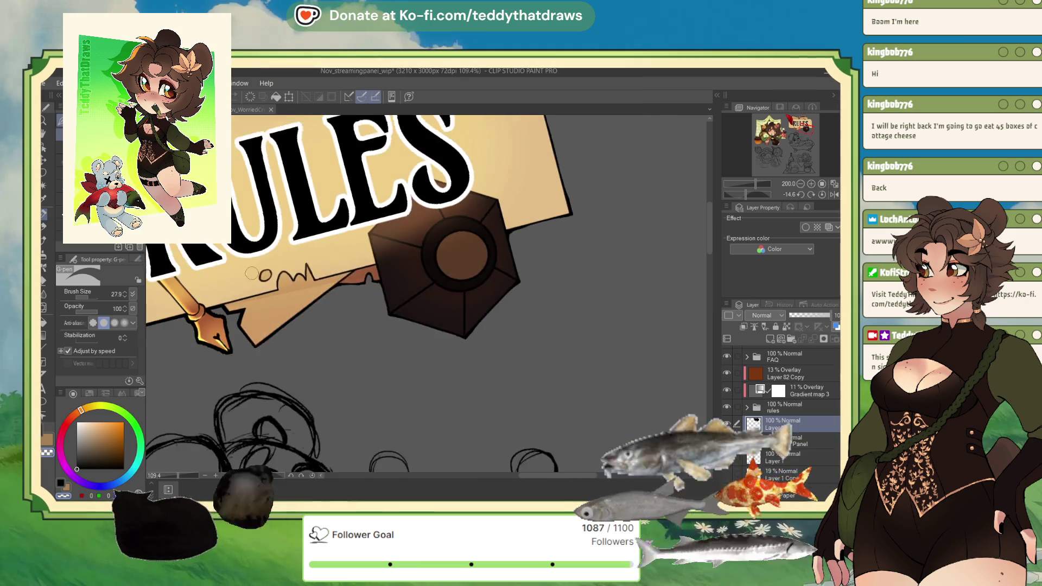
- Switch Layer 91's blending mode in the Layer palette from Normal to Color burn
{"action": "scroll", "coordinate": [267, 354], "scroll_direction": "down", "scroll_amount": 3}
{"action": "scroll", "coordinate": [219, 280], "scroll_direction": "up", "scroll_amount": 3}
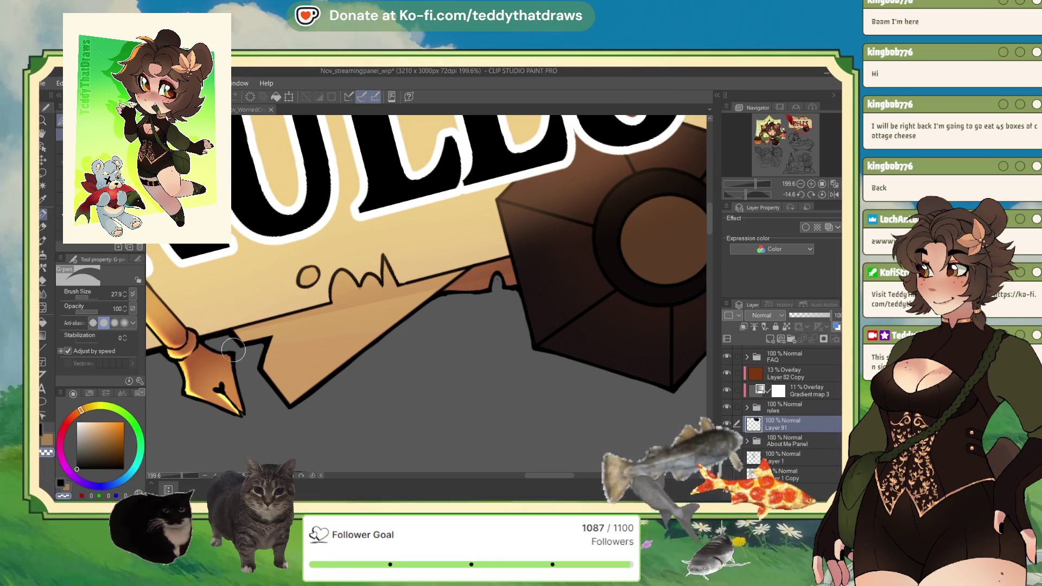
{"action": "scroll", "coordinate": [413, 364], "scroll_direction": "down", "scroll_amount": 3}
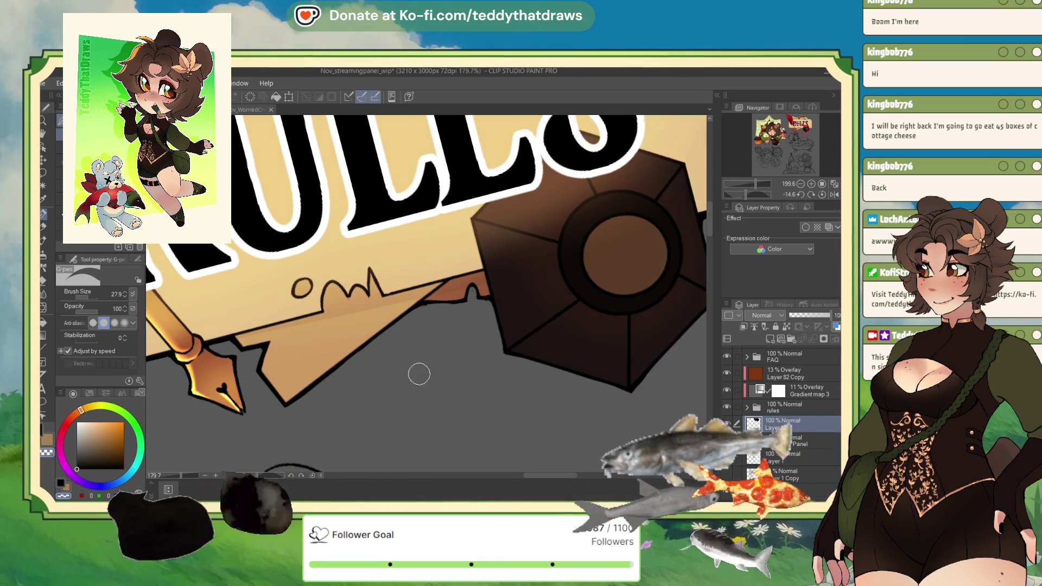
{"action": "scroll", "coordinate": [578, 339], "scroll_direction": "down", "scroll_amount": 2}
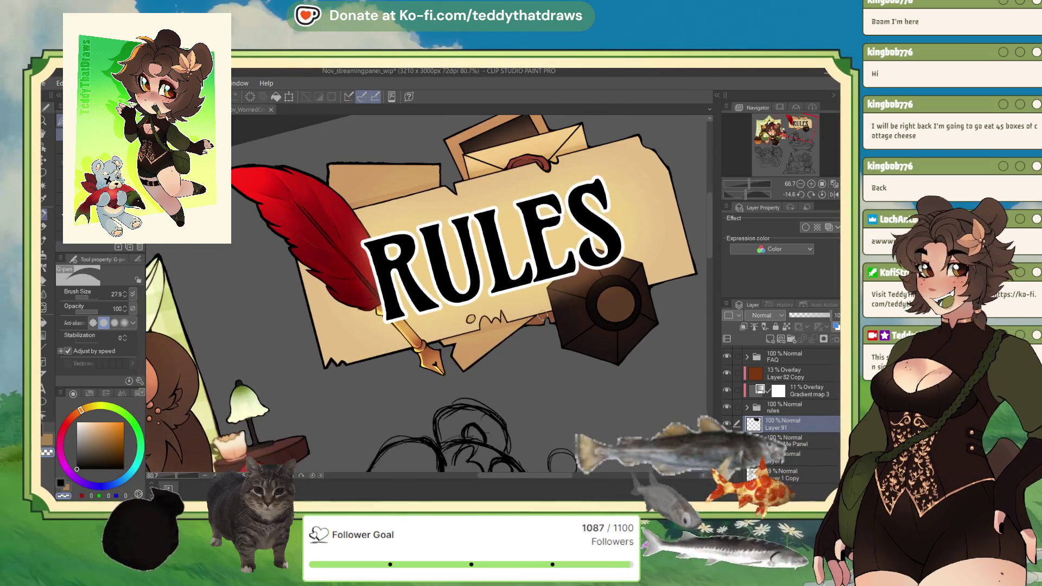
{"action": "scroll", "coordinate": [423, 341], "scroll_direction": "up", "scroll_amount": 3}
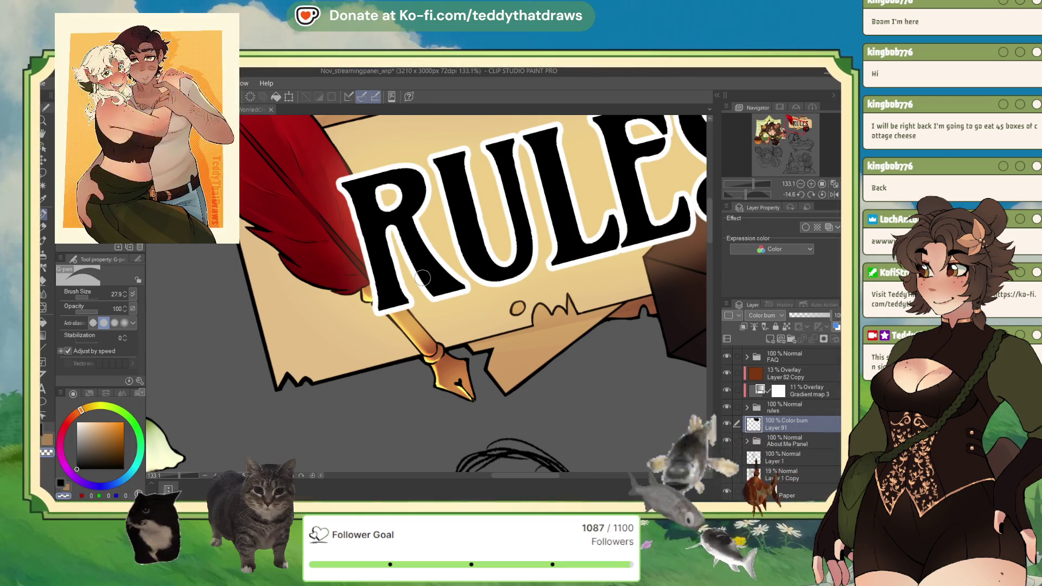
- Zoom into the banner's lower-left torn corner and switch back to black to redraw its line
{"action": "scroll", "coordinate": [234, 354], "scroll_direction": "up", "scroll_amount": 3}
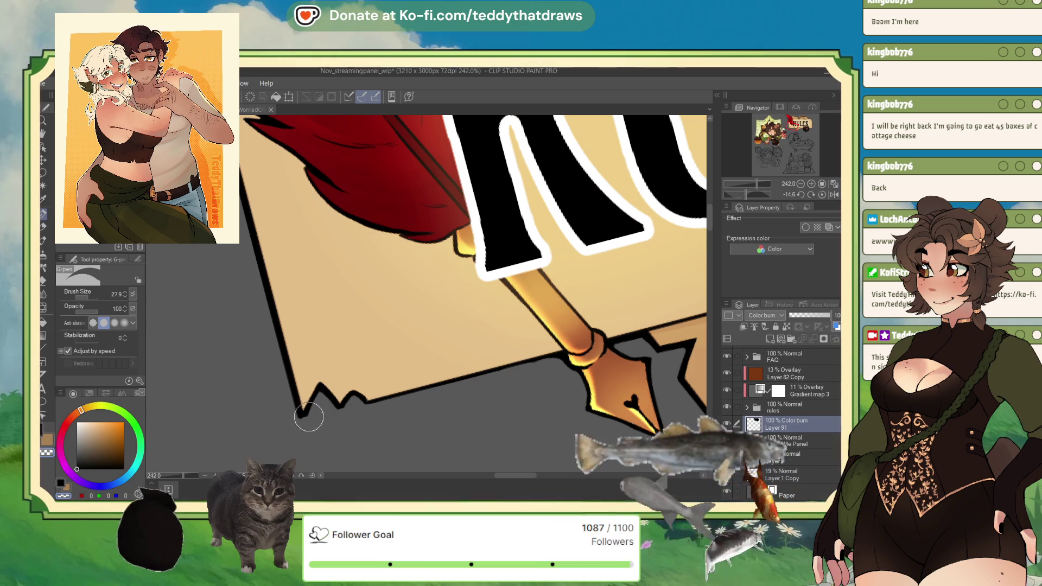
{"action": "key", "text": "c"}
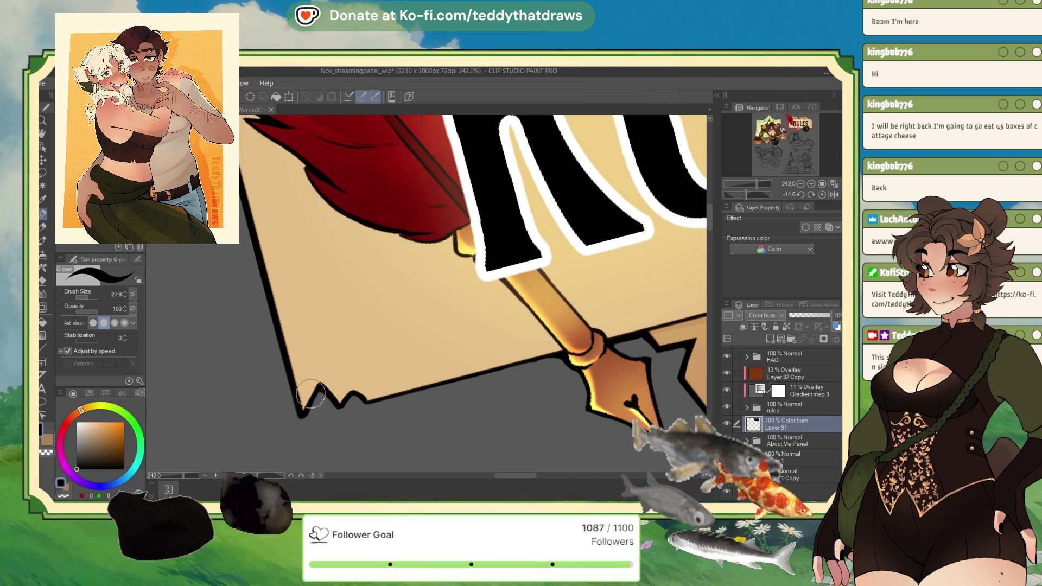
{"action": "scroll", "coordinate": [315, 396], "scroll_direction": "down", "scroll_amount": 2}
{"action": "scroll", "coordinate": [333, 402], "scroll_direction": "down", "scroll_amount": 3}
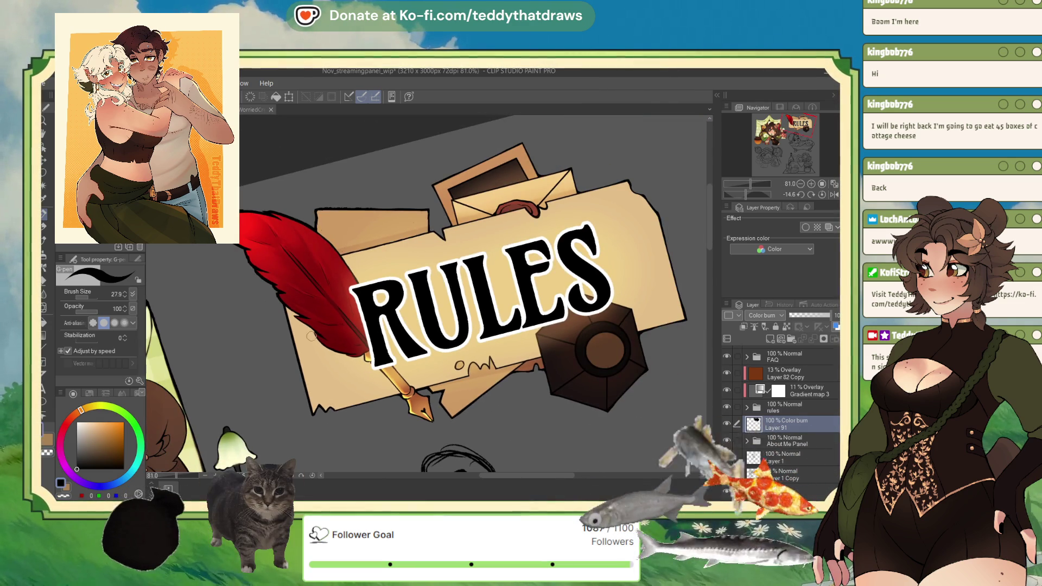
{"action": "scroll", "coordinate": [326, 341], "scroll_direction": "up", "scroll_amount": 3}
{"action": "scroll", "coordinate": [365, 353], "scroll_direction": "up", "scroll_amount": 1}
{"action": "scroll", "coordinate": [347, 364], "scroll_direction": "down", "scroll_amount": 4}
{"action": "scroll", "coordinate": [316, 376], "scroll_direction": "up", "scroll_amount": 2}
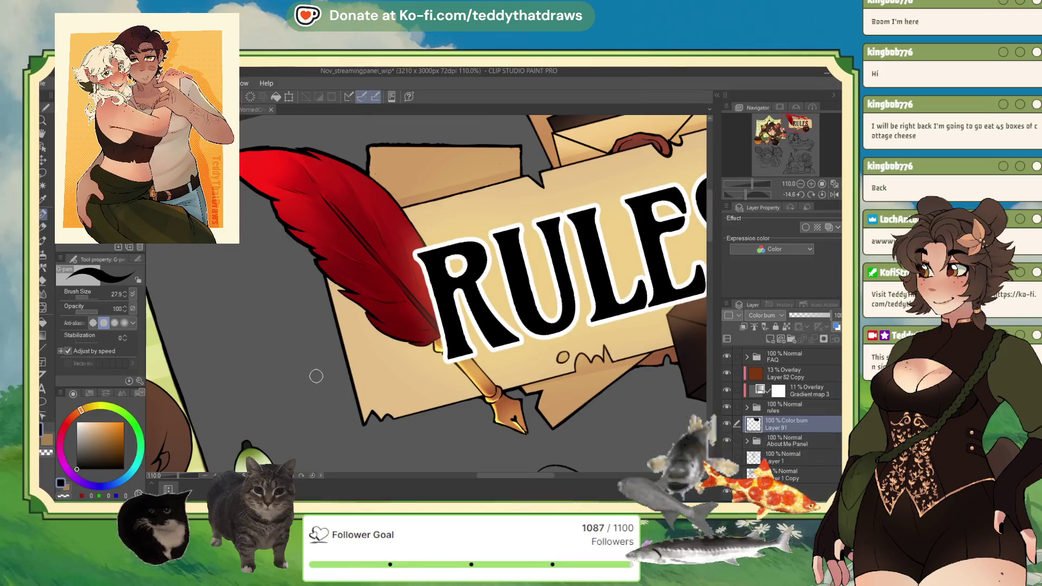
{"action": "scroll", "coordinate": [332, 238], "scroll_direction": "up", "scroll_amount": 3}
{"action": "scroll", "coordinate": [305, 230], "scroll_direction": "up", "scroll_amount": 3}
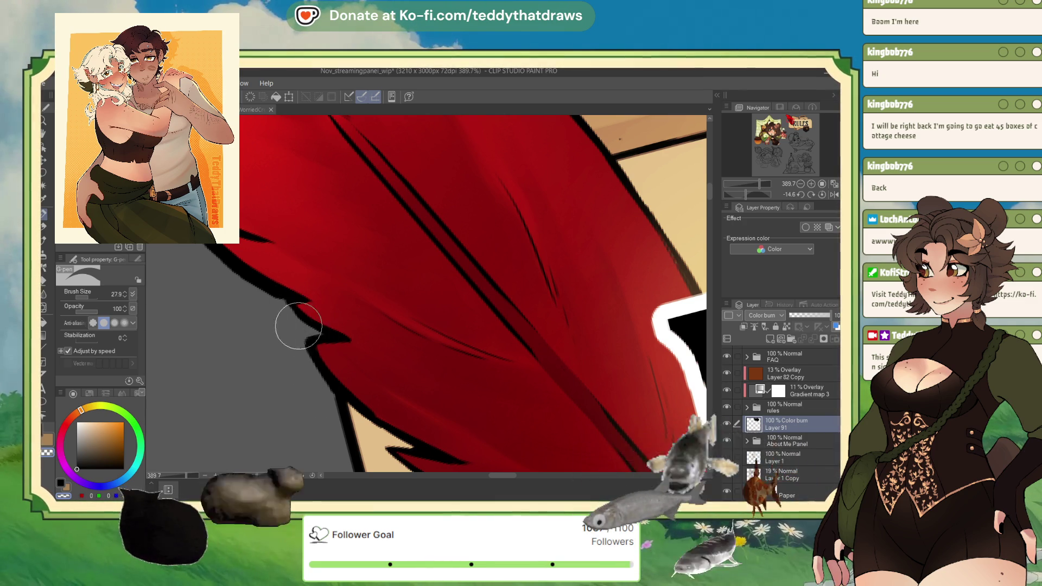
- Undo the stray black stroke and thin the feather's left outline
{"action": "key", "text": "ctrl+z"}
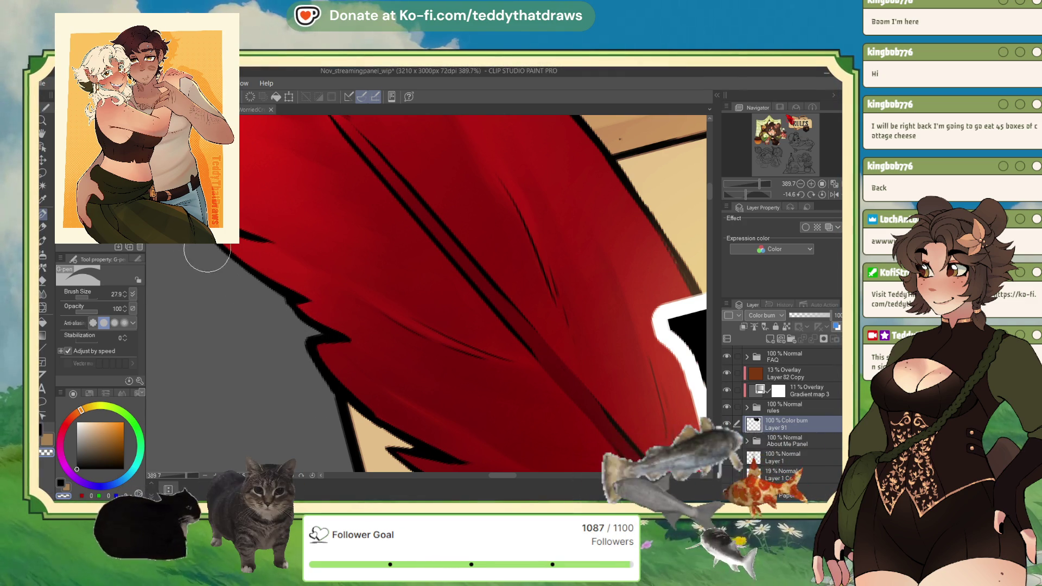
{"action": "scroll", "coordinate": [295, 314], "scroll_direction": "down", "scroll_amount": 3}
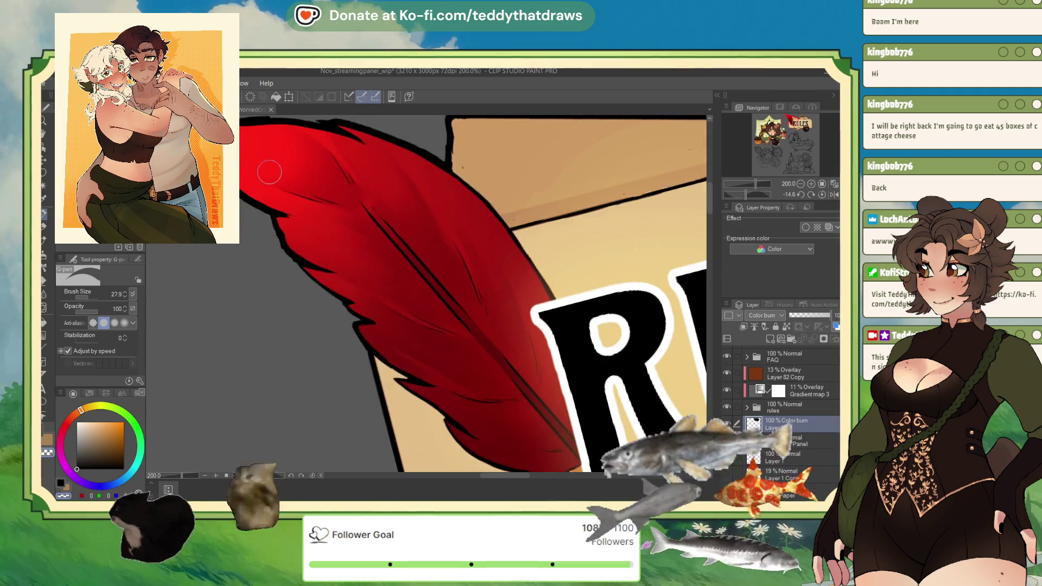
{"action": "scroll", "coordinate": [269, 173], "scroll_direction": "up", "scroll_amount": 5}
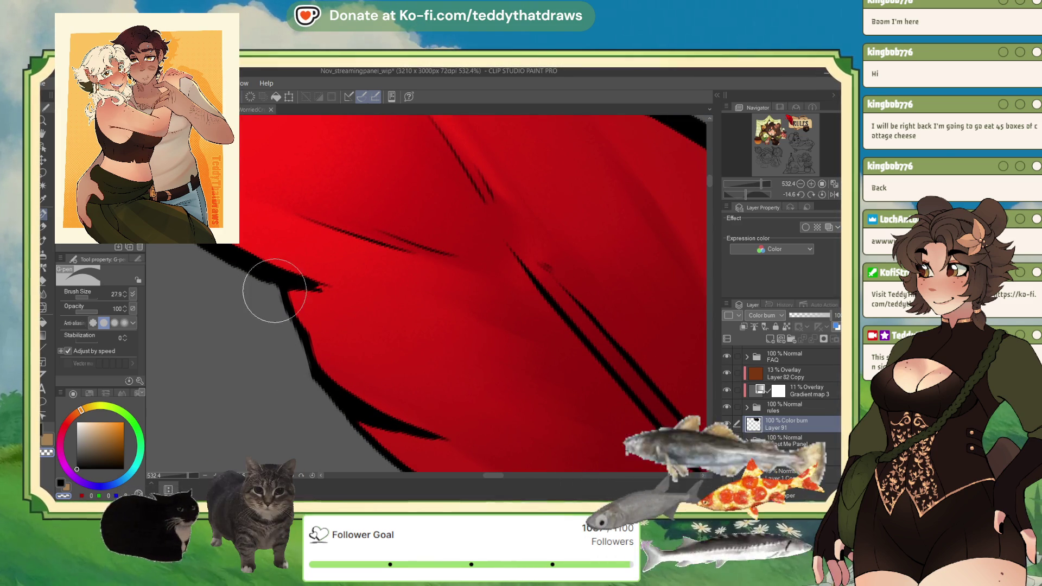
{"action": "scroll", "coordinate": [333, 381], "scroll_direction": "down", "scroll_amount": 2}
{"action": "scroll", "coordinate": [334, 380], "scroll_direction": "down", "scroll_amount": 2}
{"action": "scroll", "coordinate": [258, 318], "scroll_direction": "up", "scroll_amount": 3}
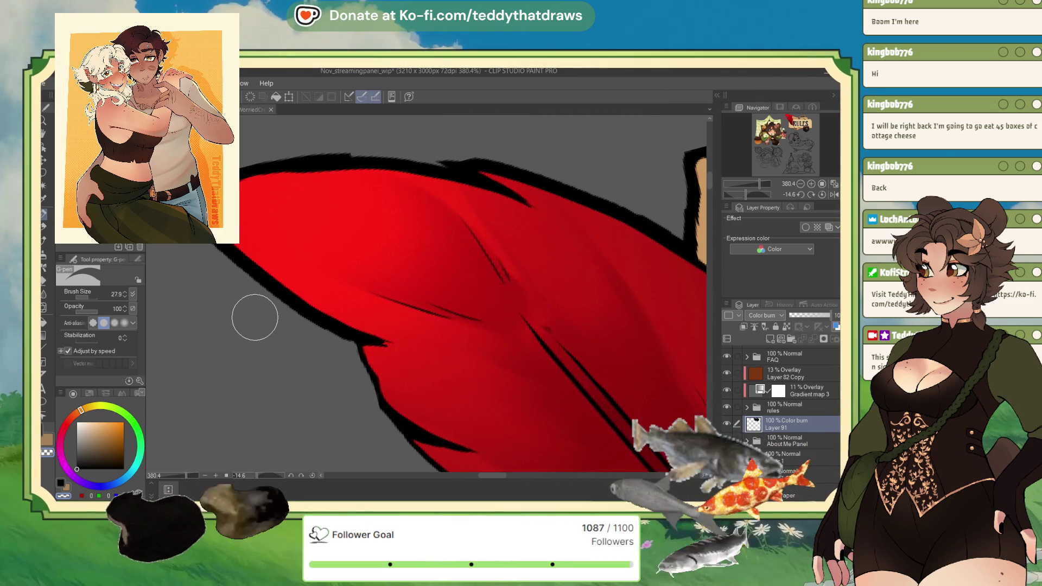
{"action": "left_click_drag", "start_coordinate": [225, 255], "coordinate": [314, 329]}
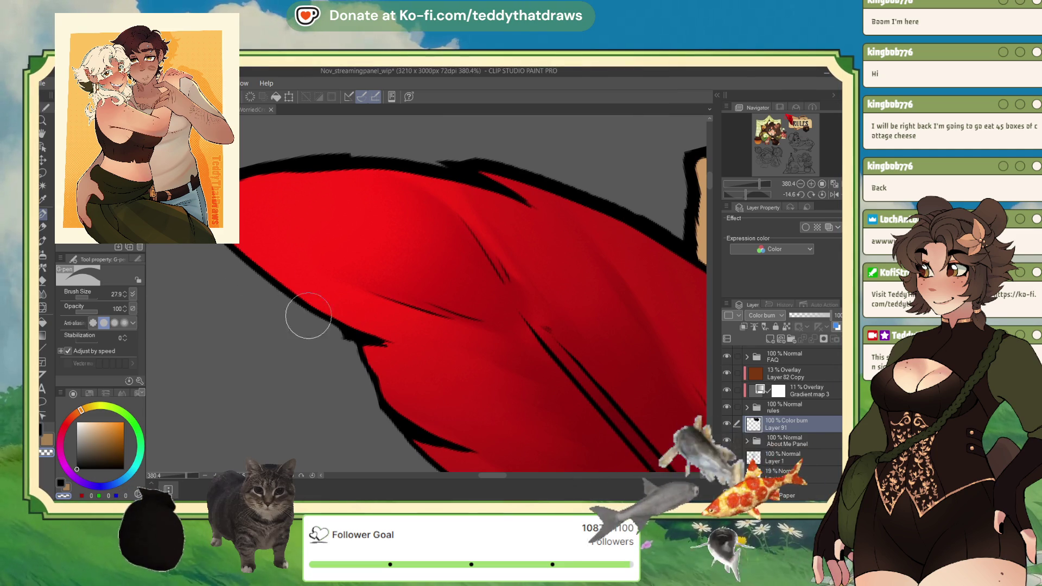
- Rotate the canvas to a better angle and further thin and lighten the feather's left outline
{"action": "scroll", "coordinate": [368, 280], "scroll_direction": "down", "scroll_amount": 3}
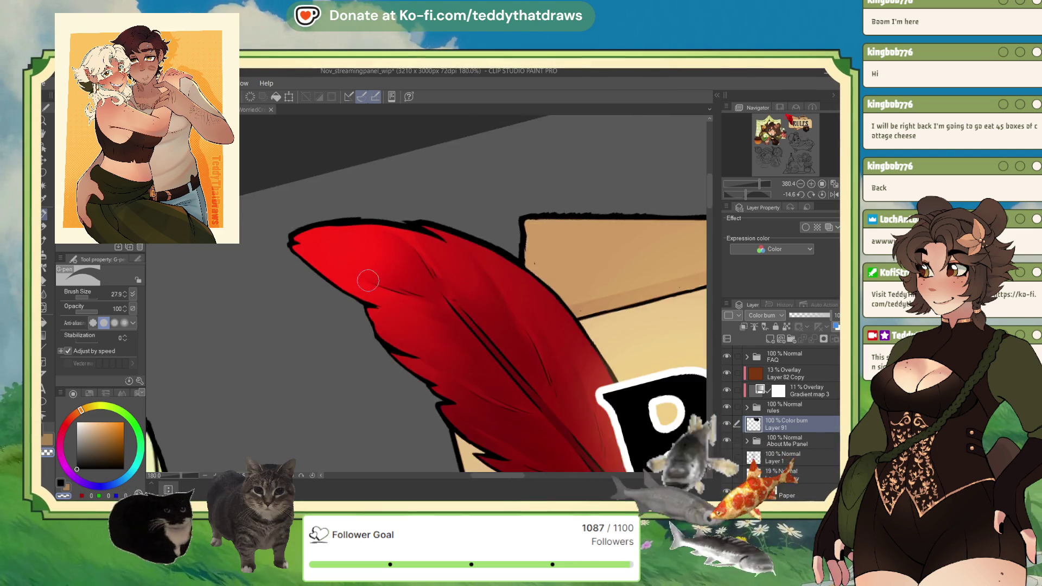
{"action": "scroll", "coordinate": [368, 280], "scroll_direction": "down", "scroll_amount": 2}
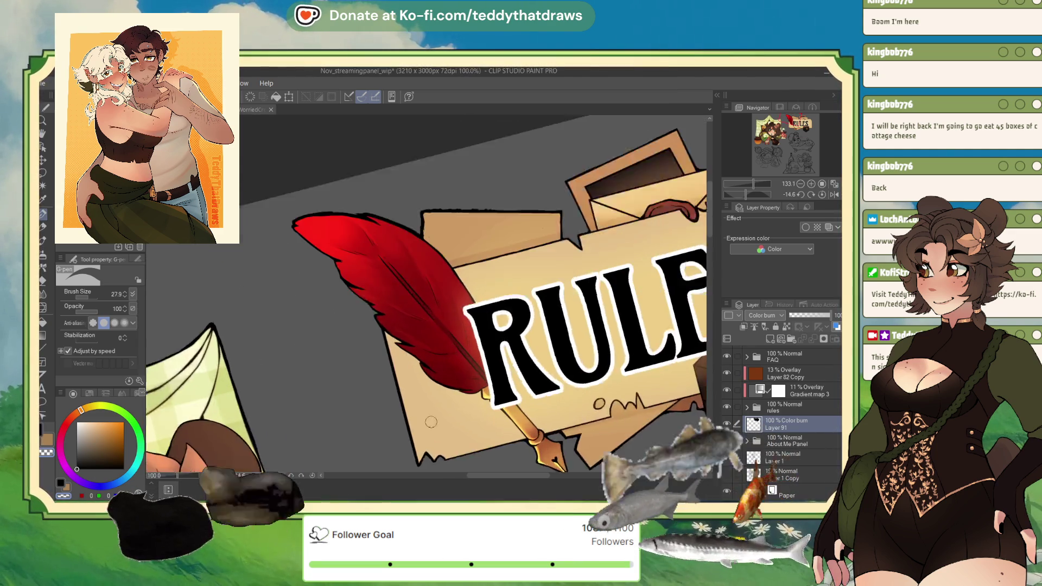
{"action": "left_click_drag", "start_coordinate": [472, 418], "coordinate": [429, 358]}
{"action": "scroll", "coordinate": [380, 244], "scroll_direction": "up", "scroll_amount": 5}
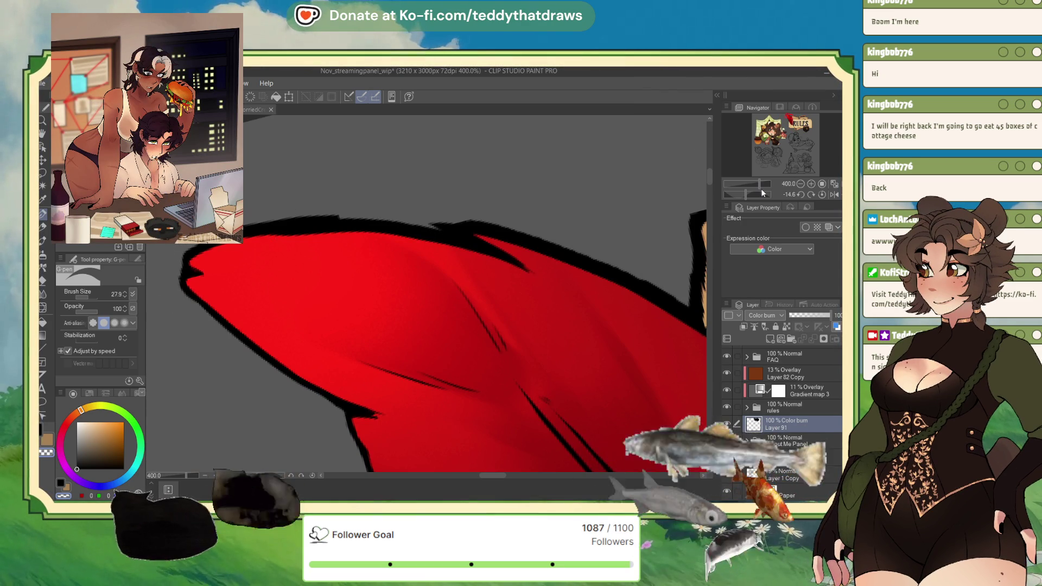
{"action": "left_click_drag", "start_coordinate": [762, 194], "coordinate": [748, 194]}
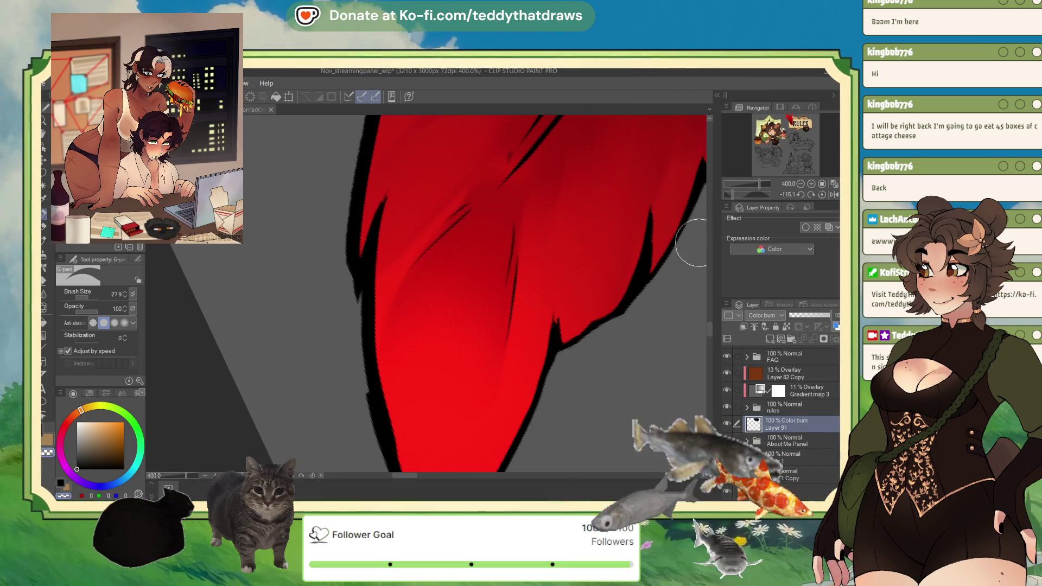
{"action": "scroll", "coordinate": [318, 267], "scroll_direction": "down", "scroll_amount": 2}
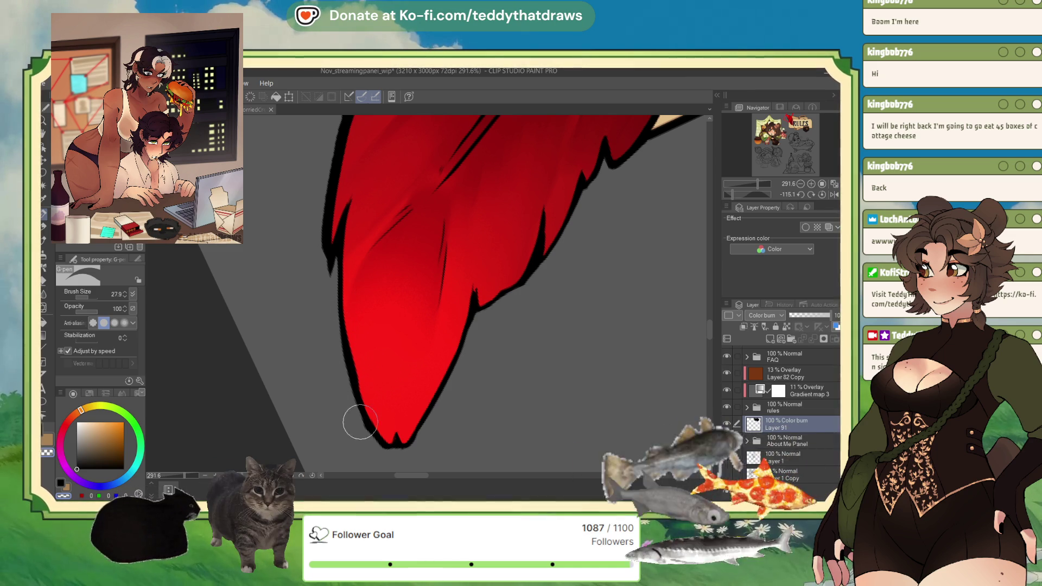
{"action": "scroll", "coordinate": [337, 310], "scroll_direction": "up", "scroll_amount": 1}
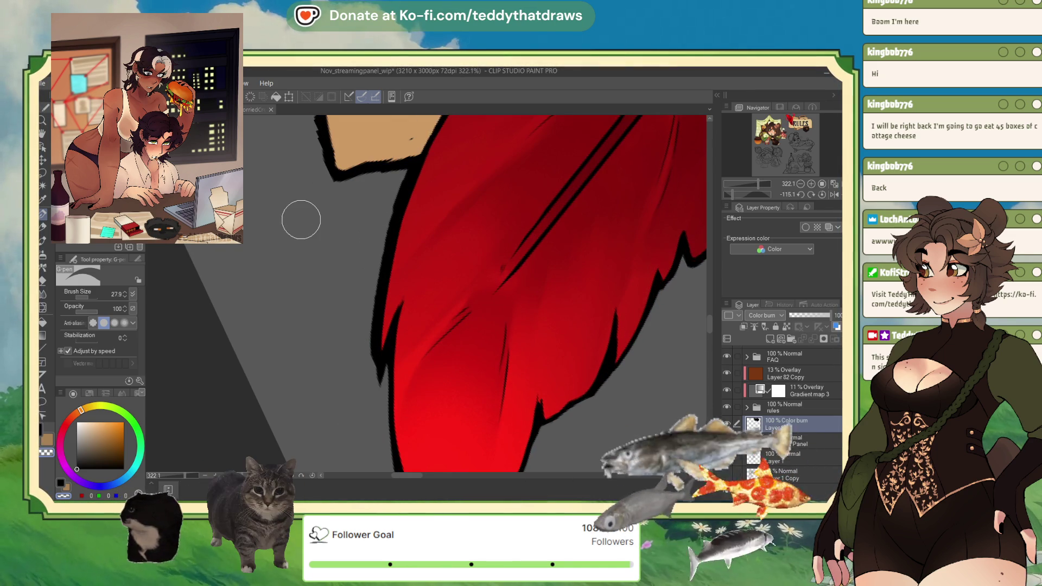
{"action": "left_click_drag", "start_coordinate": [372, 380], "coordinate": [413, 163]}
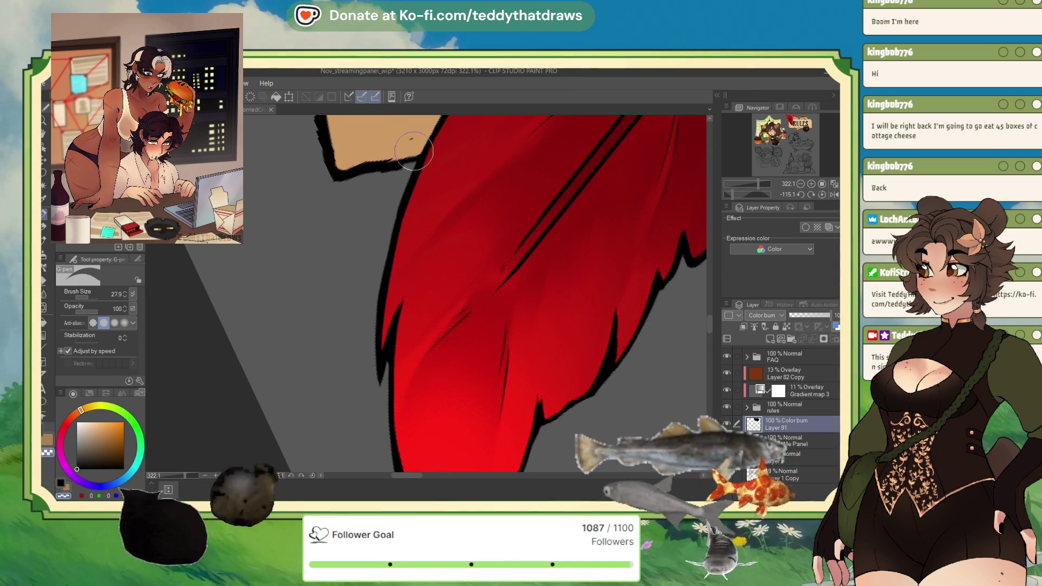
{"action": "scroll", "coordinate": [383, 353], "scroll_direction": "up", "scroll_amount": 2}
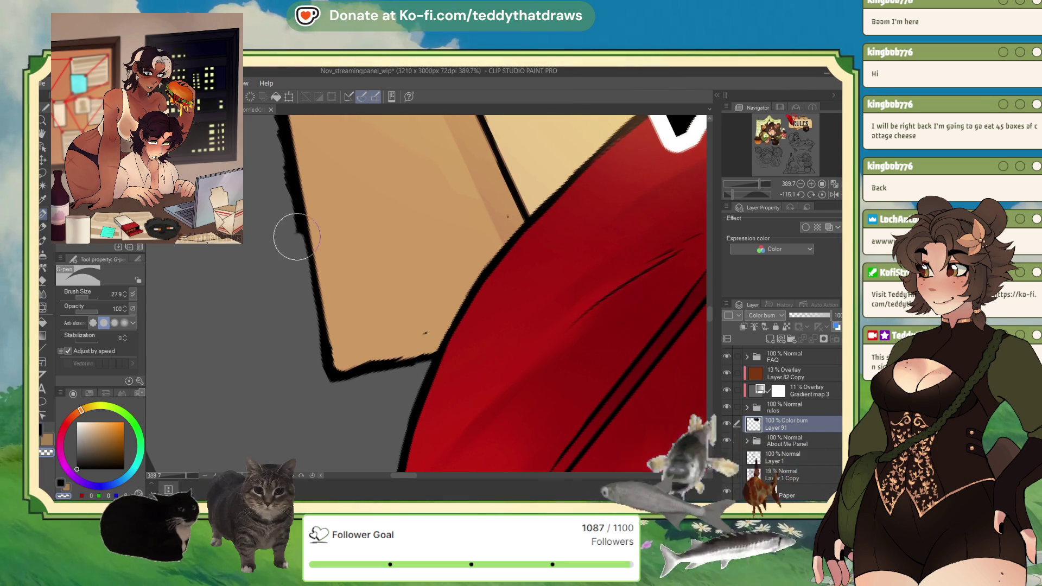
- Zoom out to view the whole streaming panel and save the file with Ctrl+S
{"action": "scroll", "coordinate": [305, 319], "scroll_direction": "down", "scroll_amount": 4}
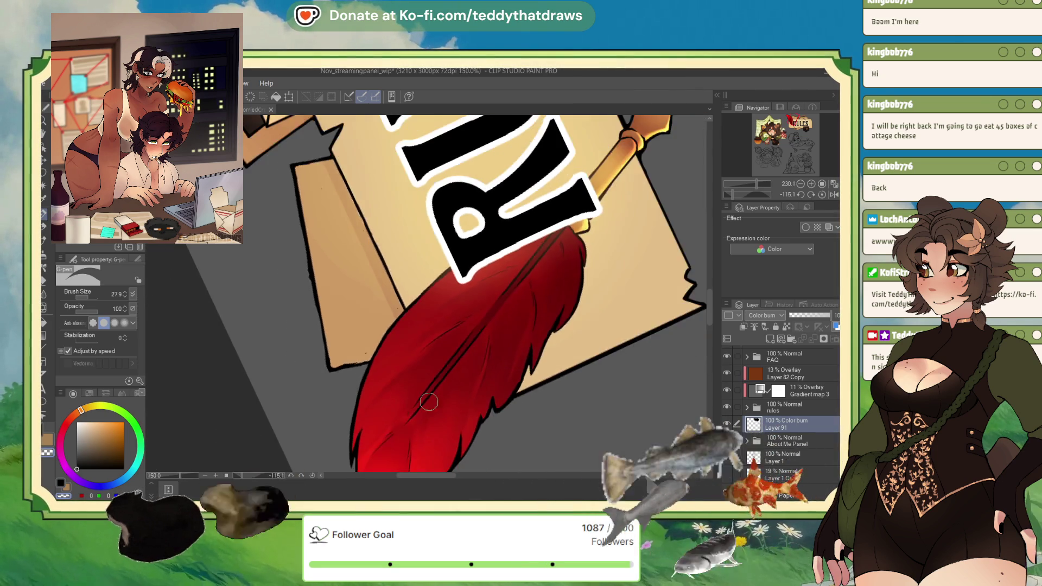
{"action": "scroll", "coordinate": [325, 247], "scroll_direction": "up", "scroll_amount": 1}
{"action": "scroll", "coordinate": [325, 247], "scroll_direction": "up", "scroll_amount": 1}
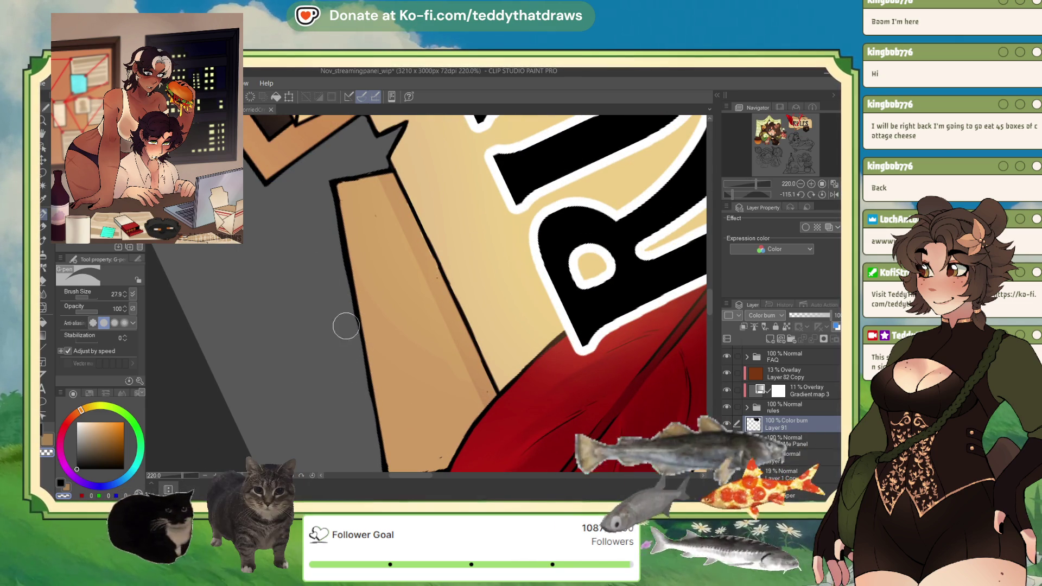
{"action": "scroll", "coordinate": [347, 293], "scroll_direction": "down", "scroll_amount": 3}
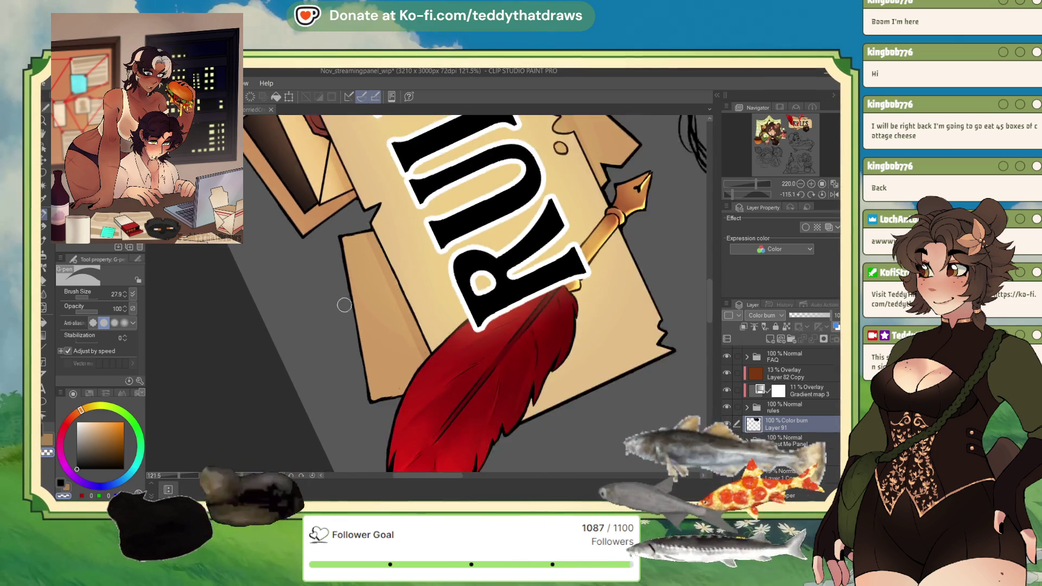
{"action": "scroll", "coordinate": [347, 293], "scroll_direction": "up", "scroll_amount": 5}
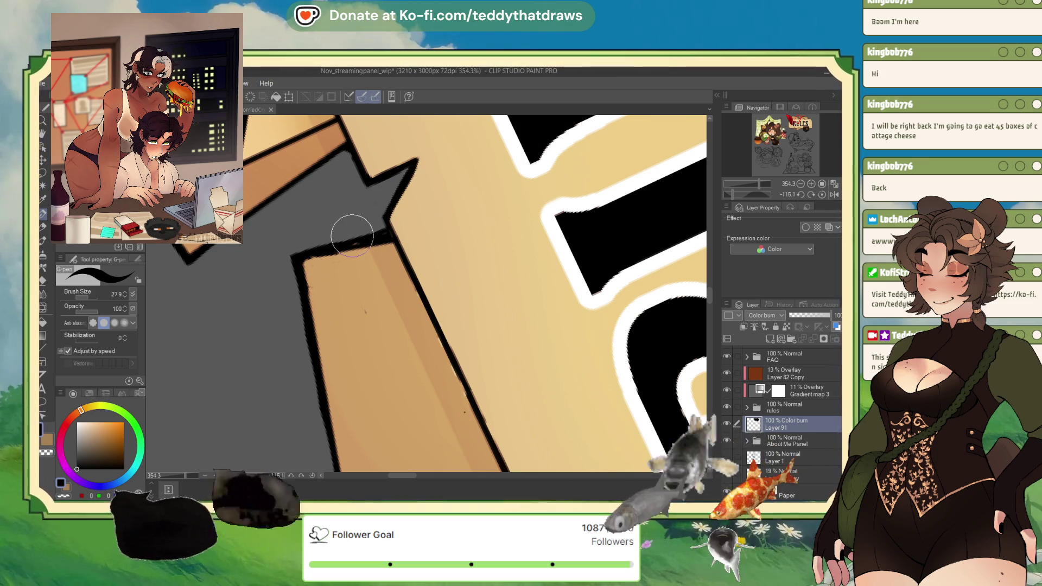
{"action": "scroll", "coordinate": [353, 235], "scroll_direction": "down", "scroll_amount": 3}
{"action": "scroll", "coordinate": [363, 225], "scroll_direction": "down", "scroll_amount": 3}
{"action": "scroll", "coordinate": [380, 211], "scroll_direction": "down", "scroll_amount": 3}
{"action": "scroll", "coordinate": [393, 199], "scroll_direction": "down", "scroll_amount": 2}
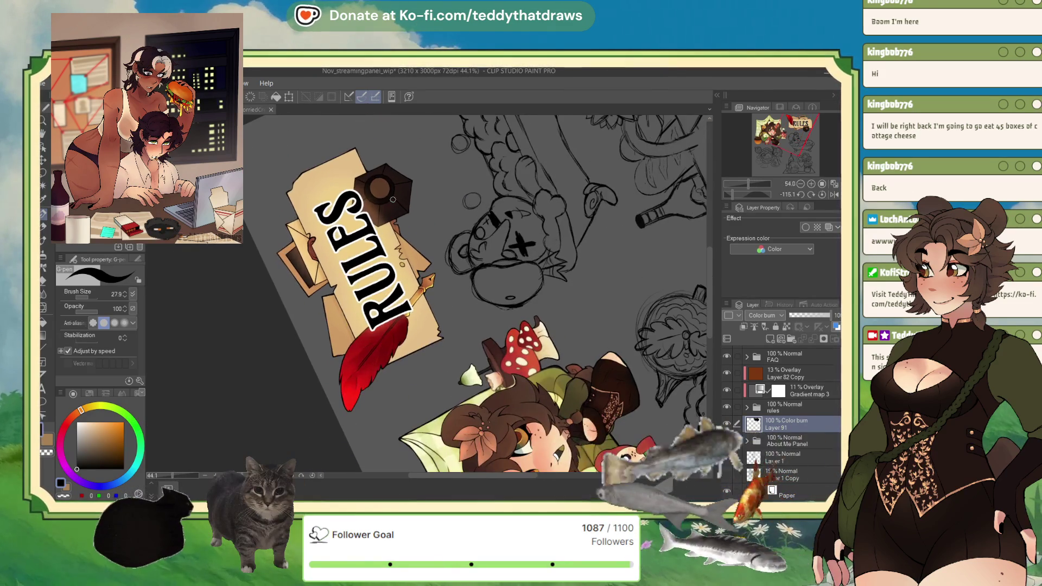
{"action": "key", "text": "ctrl+s"}
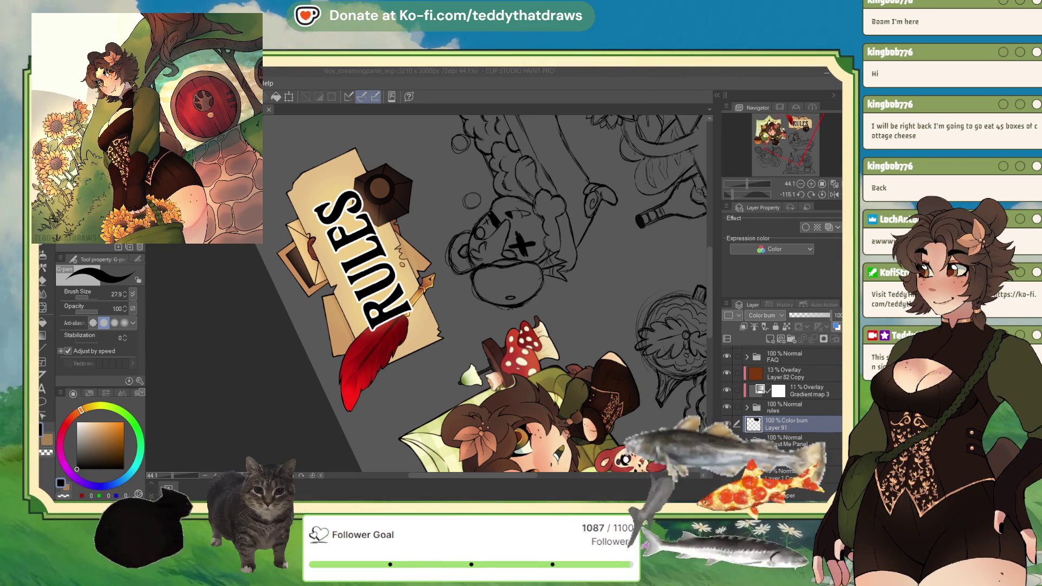
- Reset the canvas rotation to upright and bring the RULES banner into view
{"action": "left_click", "coordinate": [821, 194]}
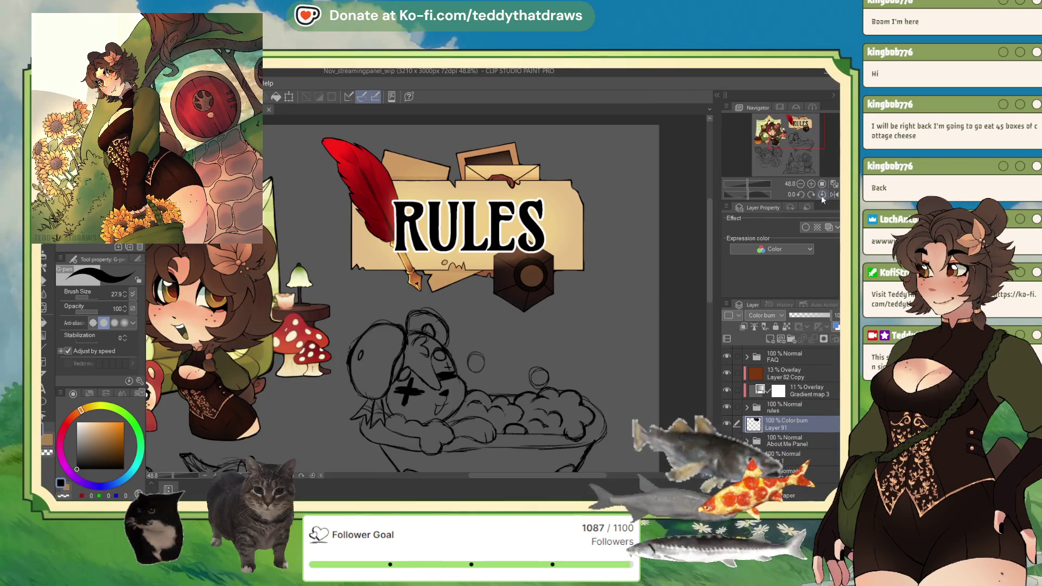
{"action": "scroll", "coordinate": [479, 284], "scroll_direction": "down", "scroll_amount": 4}
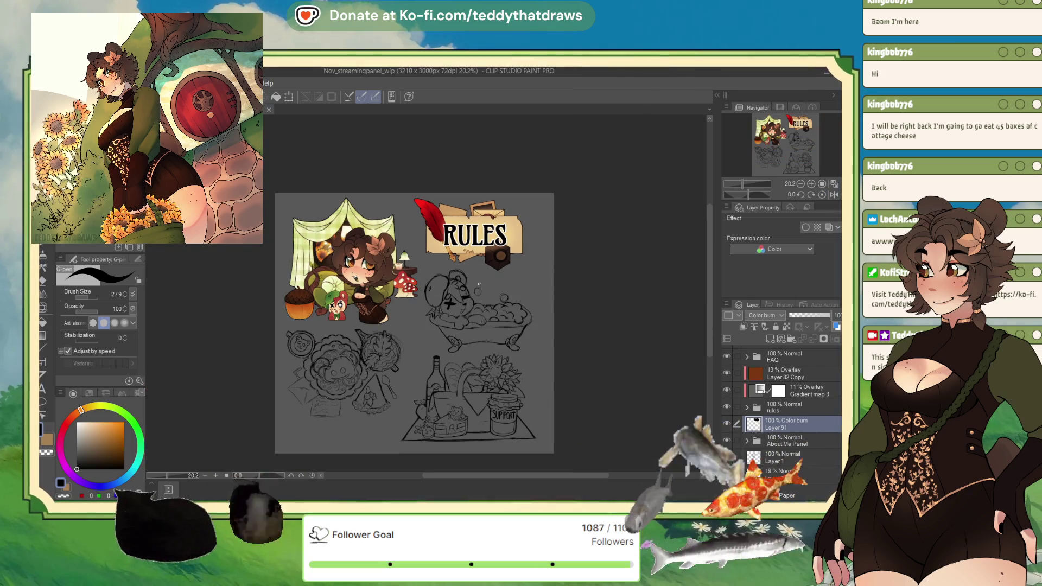
{"action": "scroll", "coordinate": [479, 284], "scroll_direction": "up", "scroll_amount": 4}
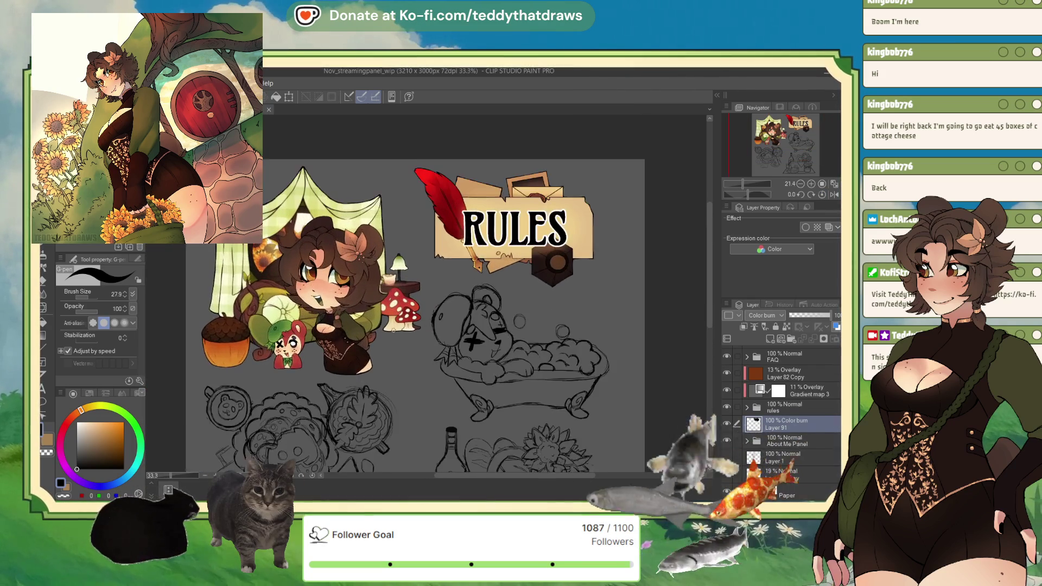
{"action": "scroll", "coordinate": [393, 327], "scroll_direction": "up", "scroll_amount": 1}
{"action": "left_click_drag", "start_coordinate": [394, 327], "coordinate": [233, 430]}
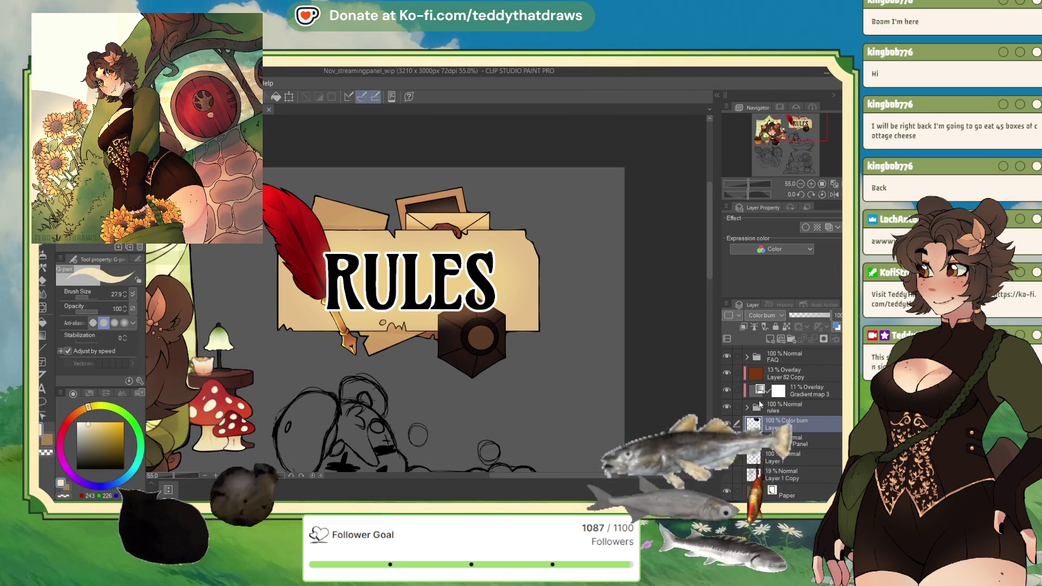
- Add an Overlay layer above Layer 82 Copy, fill it with cream, and lower opacity to about 55%
{"action": "left_click", "coordinate": [787, 373]}
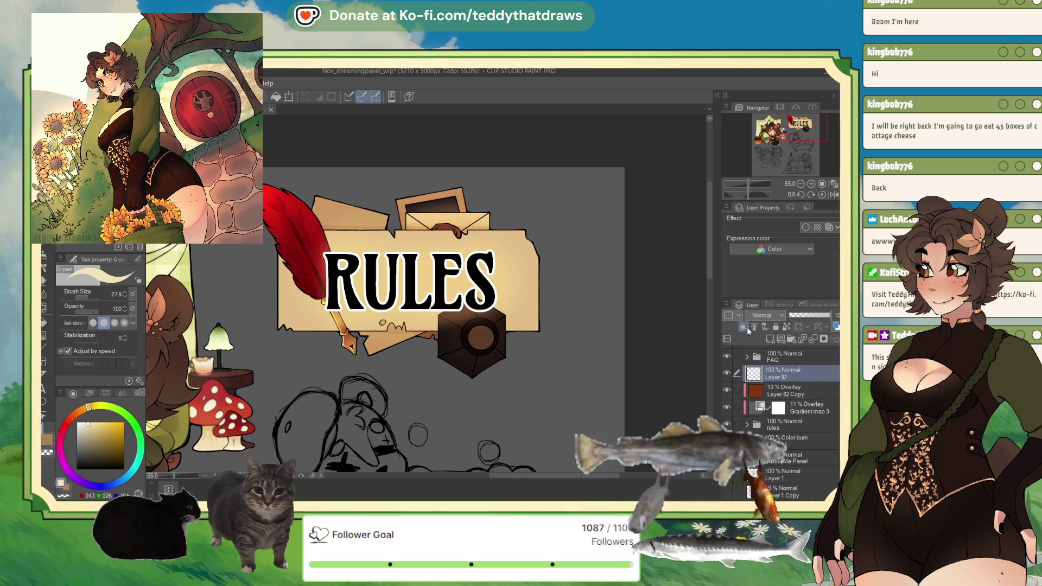
{"action": "left_click", "coordinate": [758, 326]}
{"action": "left_click", "coordinate": [764, 315]}
{"action": "left_click", "coordinate": [764, 456]}
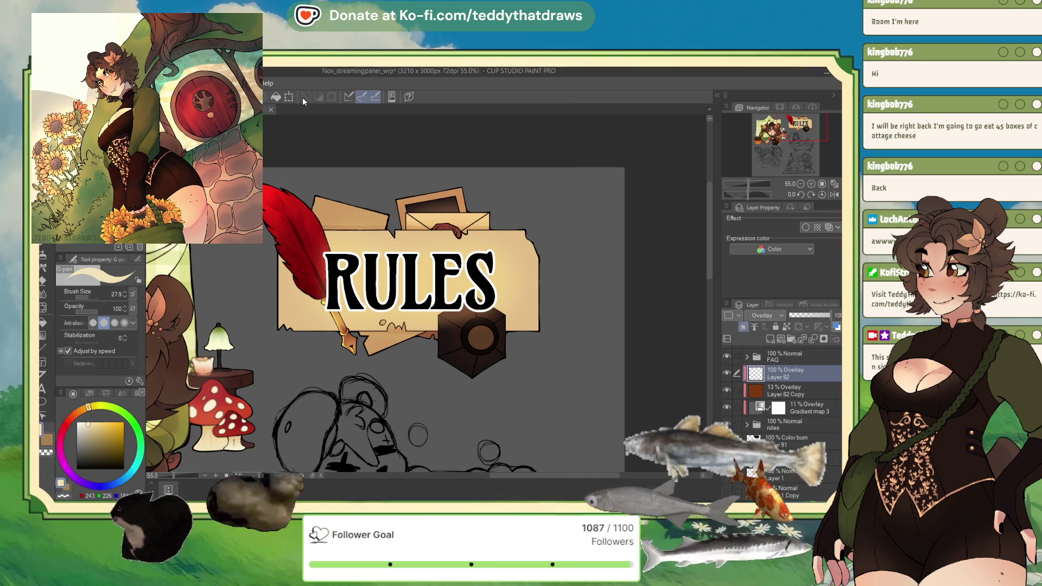
{"action": "left_click", "coordinate": [278, 97]}
{"action": "left_click_drag", "start_coordinate": [829, 315], "coordinate": [813, 319]}
- Pick red as the painting colour and switch to the Soft airbrush
{"action": "scroll", "coordinate": [463, 255], "scroll_direction": "down", "scroll_amount": 5}
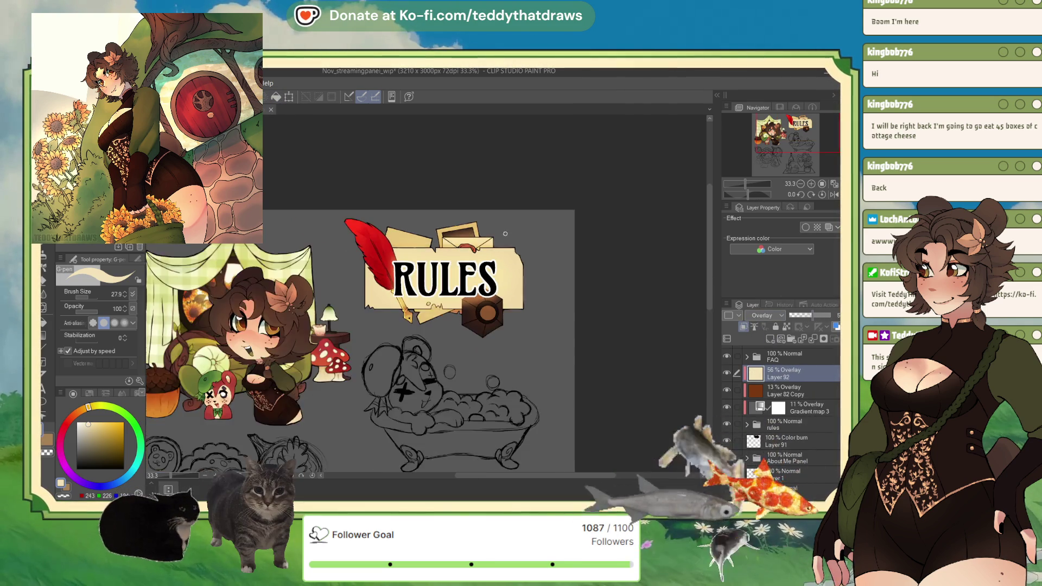
{"action": "scroll", "coordinate": [378, 369], "scroll_direction": "up", "scroll_amount": 2}
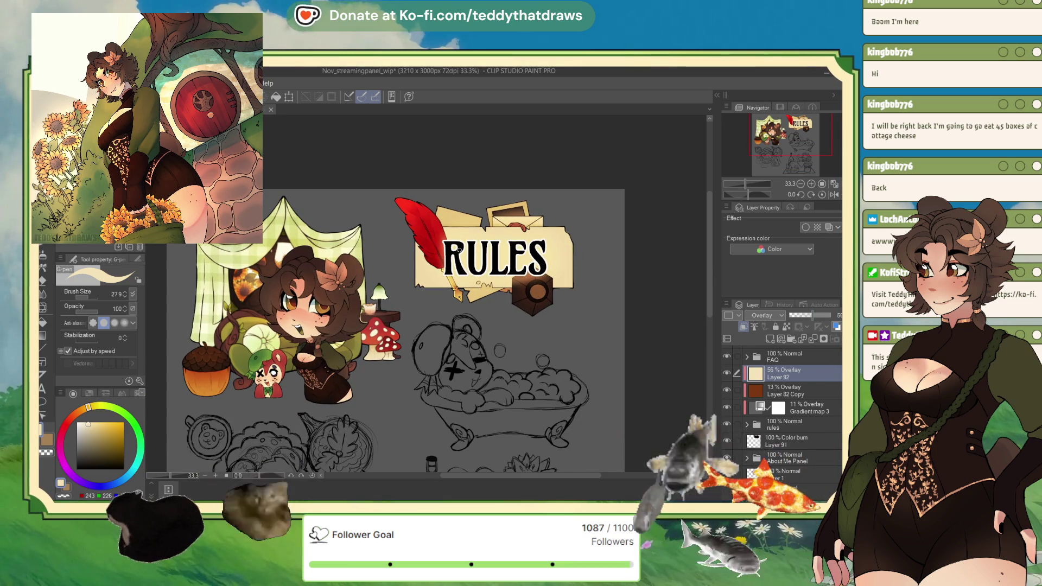
{"action": "scroll", "coordinate": [459, 250], "scroll_direction": "down", "scroll_amount": 1}
{"action": "scroll", "coordinate": [494, 273], "scroll_direction": "up", "scroll_amount": 1}
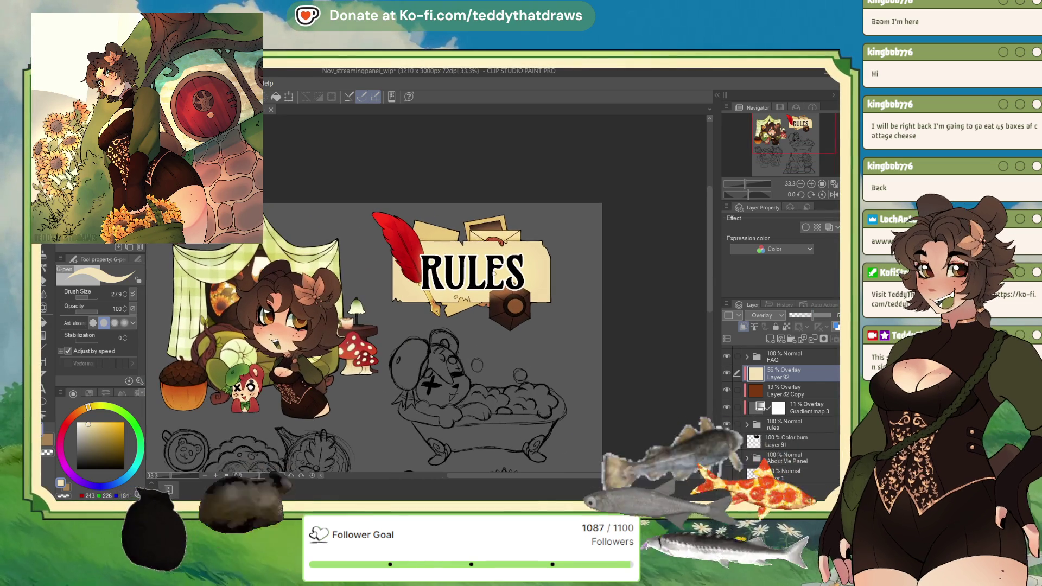
{"action": "scroll", "coordinate": [493, 273], "scroll_direction": "down", "scroll_amount": 1}
{"action": "scroll", "coordinate": [488, 271], "scroll_direction": "up", "scroll_amount": 1}
{"action": "left_click", "coordinate": [348, 364], "text": "alt"}
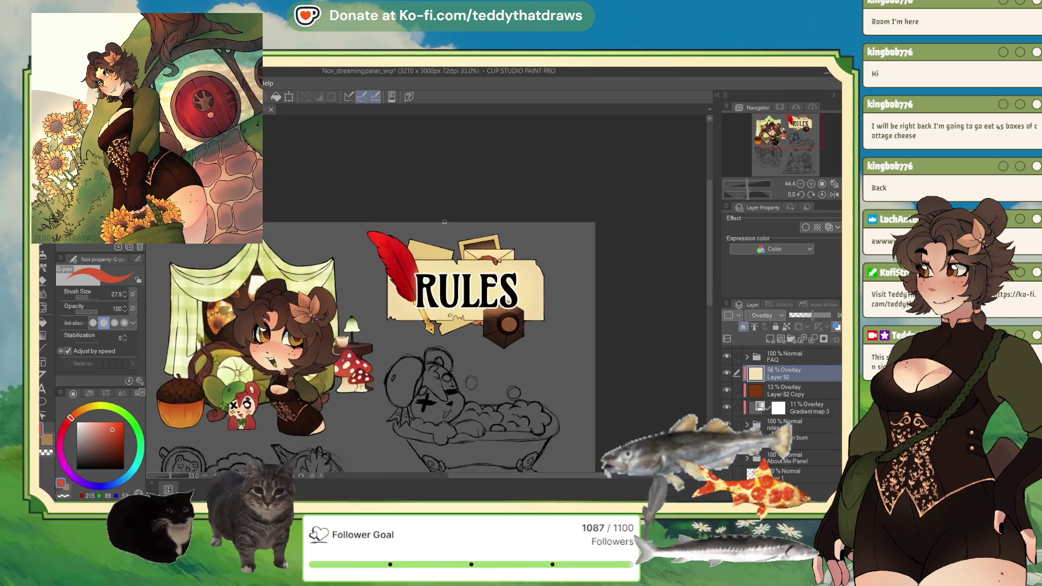
{"action": "scroll", "coordinate": [444, 222], "scroll_direction": "up", "scroll_amount": 1}
{"action": "left_click", "coordinate": [44, 284]}
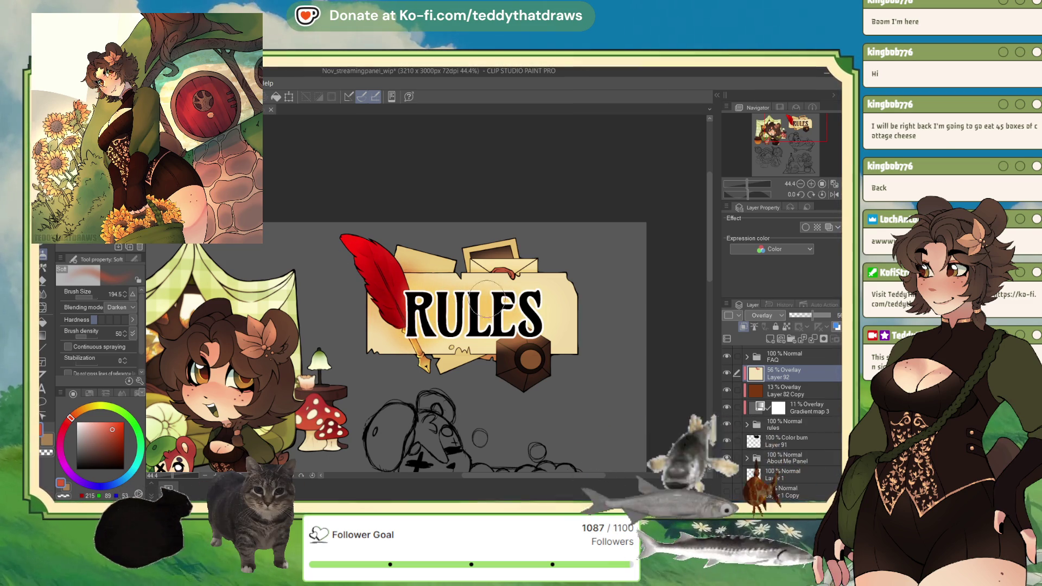
- Clear Layer 92's fill, refill it with pale cream, and set its opacity to 40%
{"action": "key", "text": "Delete"}
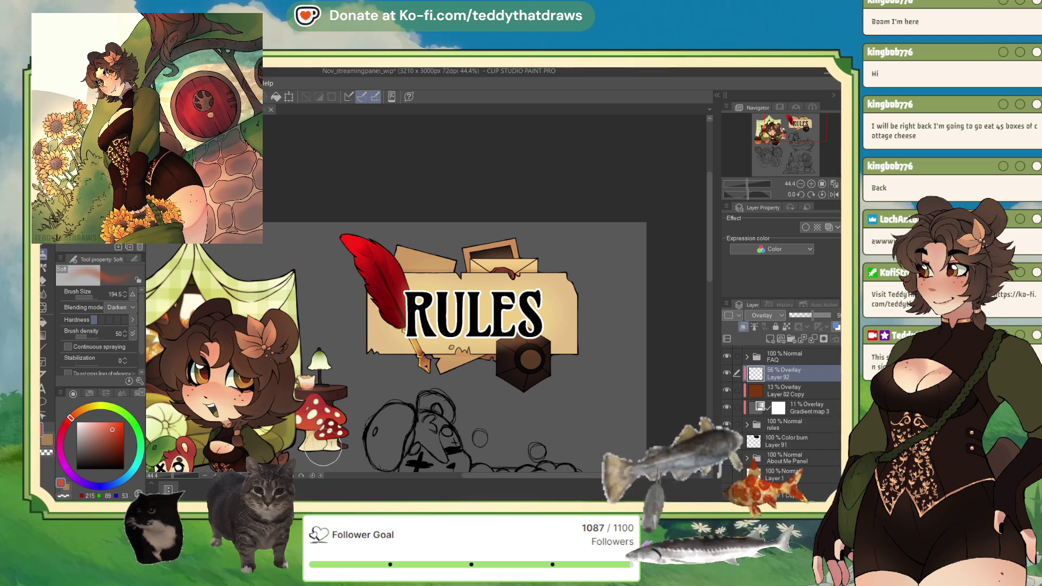
{"action": "left_click", "coordinate": [323, 450], "text": "alt"}
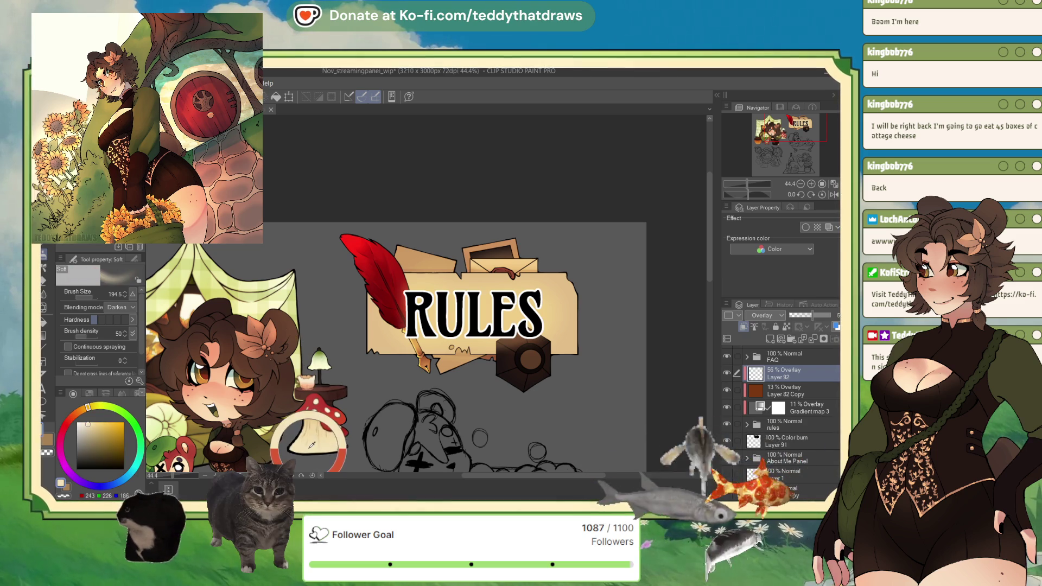
{"action": "left_click", "coordinate": [281, 100]}
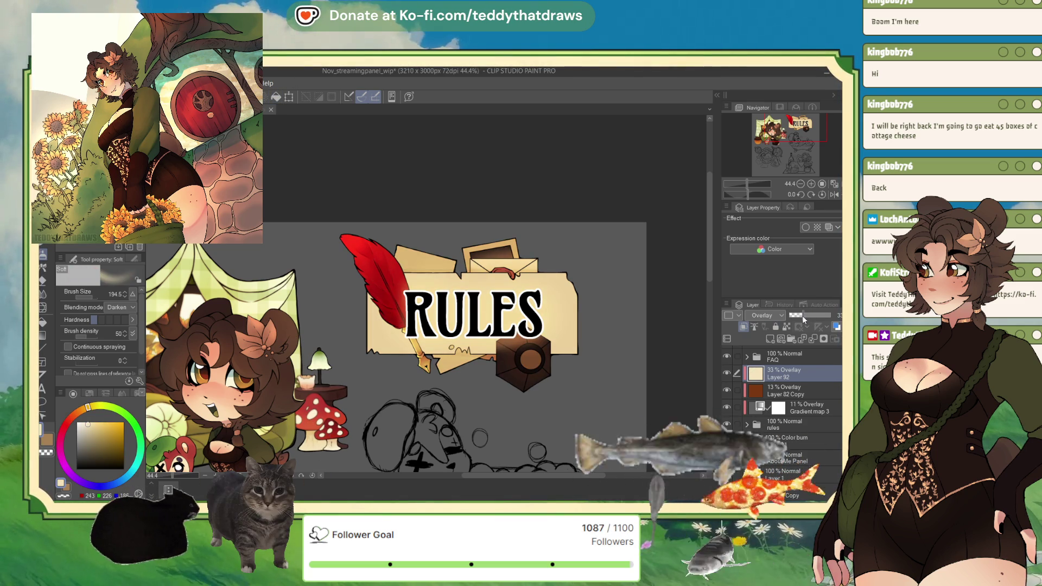
{"action": "left_click_drag", "start_coordinate": [804, 320], "coordinate": [809, 320]}
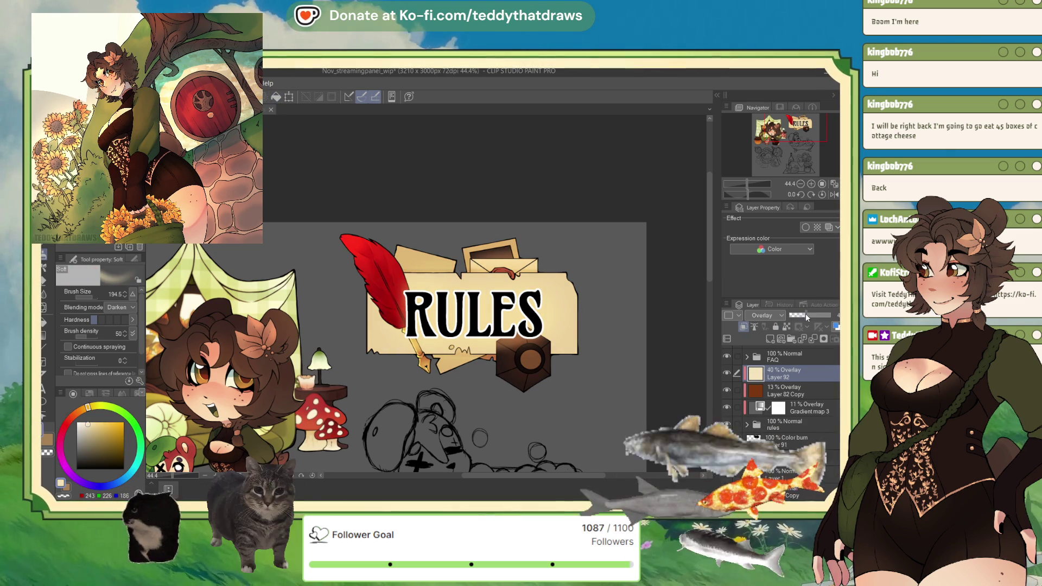
{"action": "scroll", "coordinate": [446, 239], "scroll_direction": "up", "scroll_amount": 3}
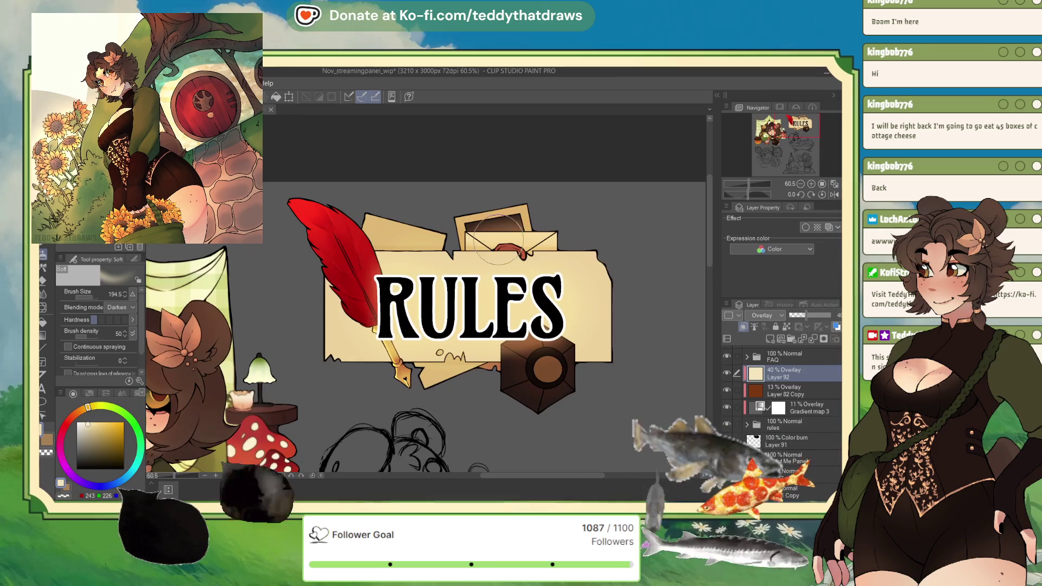
{"action": "scroll", "coordinate": [446, 239], "scroll_direction": "down", "scroll_amount": 3}
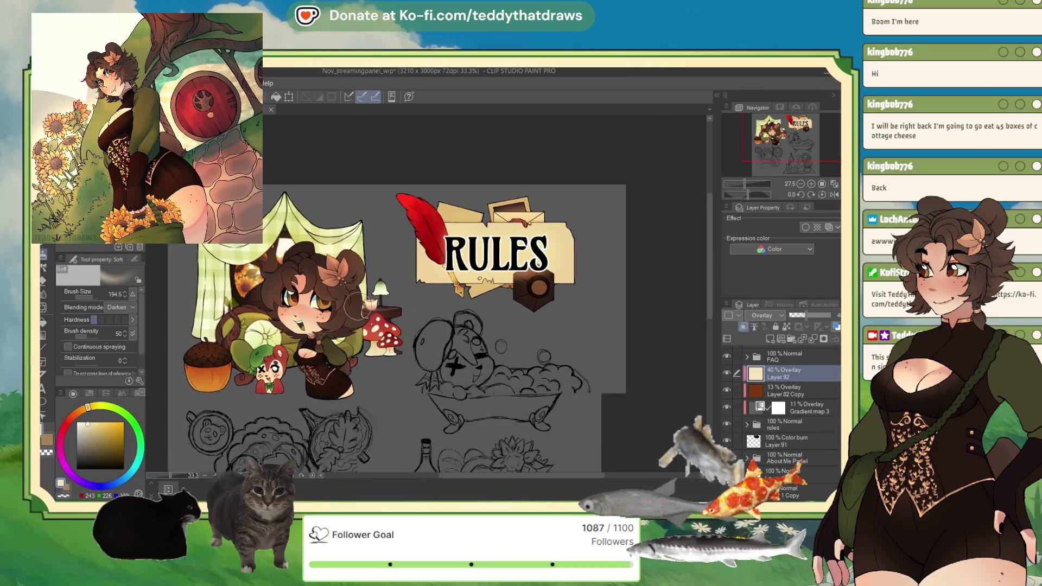
{"action": "scroll", "coordinate": [401, 356], "scroll_direction": "up", "scroll_amount": 1}
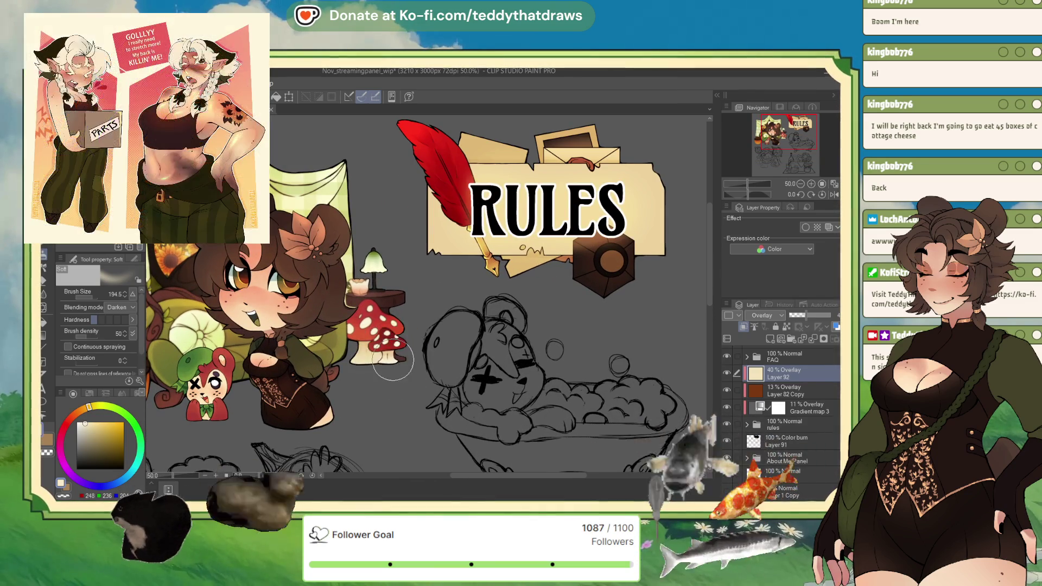
{"action": "scroll", "coordinate": [518, 259], "scroll_direction": "up", "scroll_amount": 1}
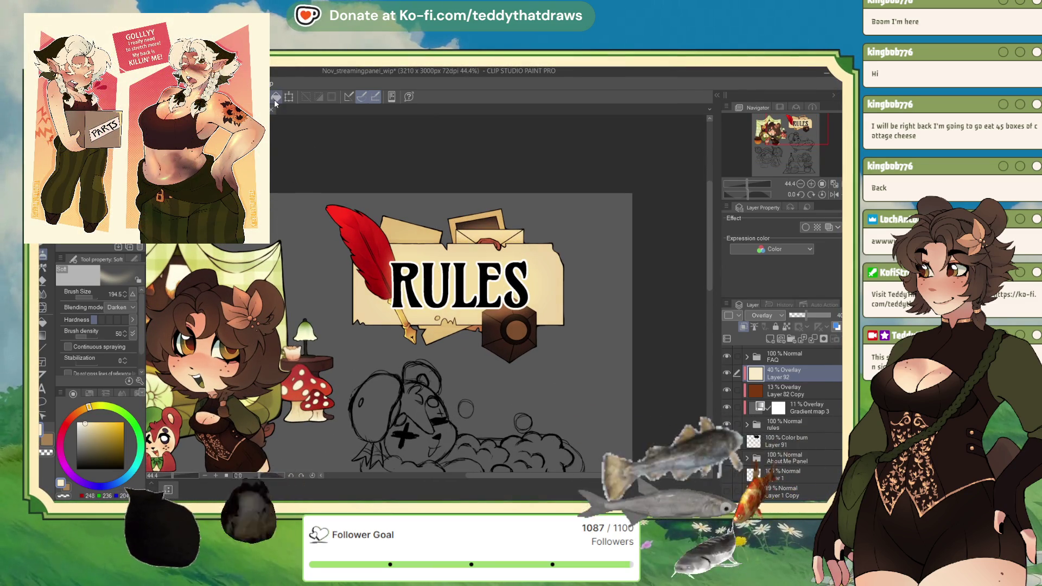
{"action": "scroll", "coordinate": [423, 179], "scroll_direction": "down", "scroll_amount": 4}
{"action": "scroll", "coordinate": [445, 228], "scroll_direction": "up", "scroll_amount": 1}
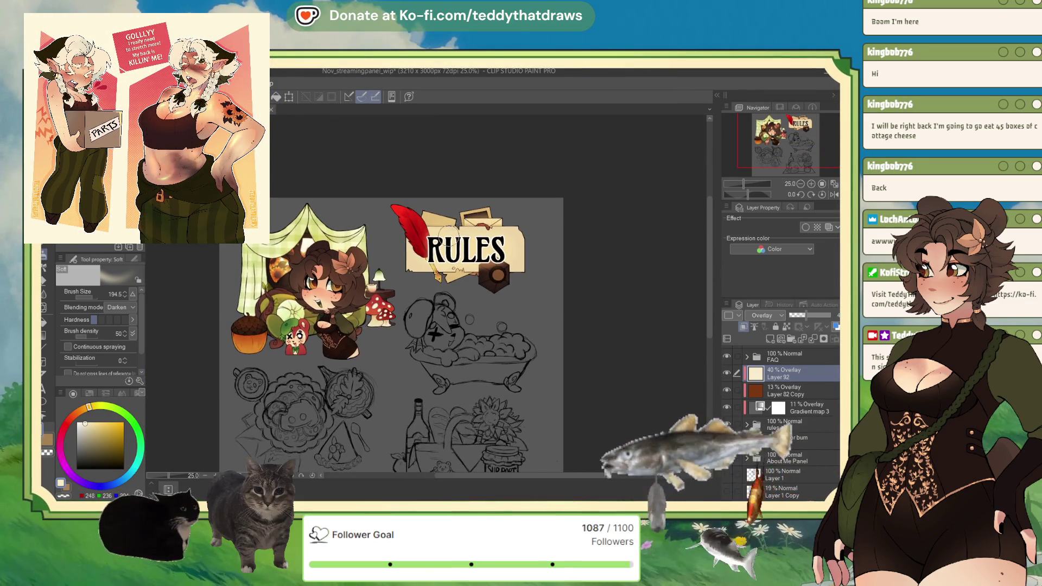
{"action": "scroll", "coordinate": [377, 306], "scroll_direction": "up", "scroll_amount": 5}
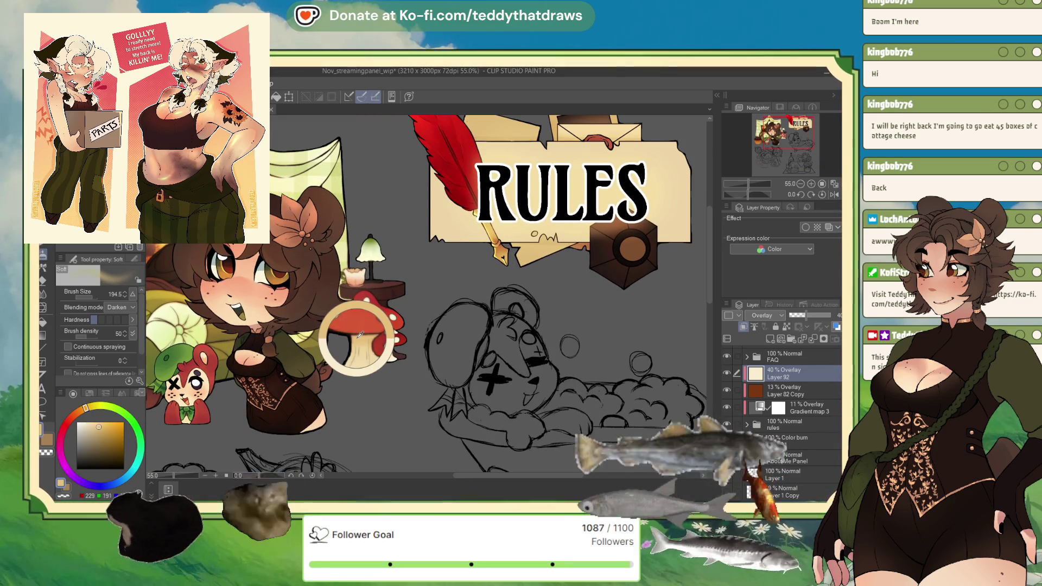
{"action": "scroll", "coordinate": [571, 223], "scroll_direction": "up", "scroll_amount": 3}
{"action": "scroll", "coordinate": [571, 223], "scroll_direction": "up", "scroll_amount": 1}
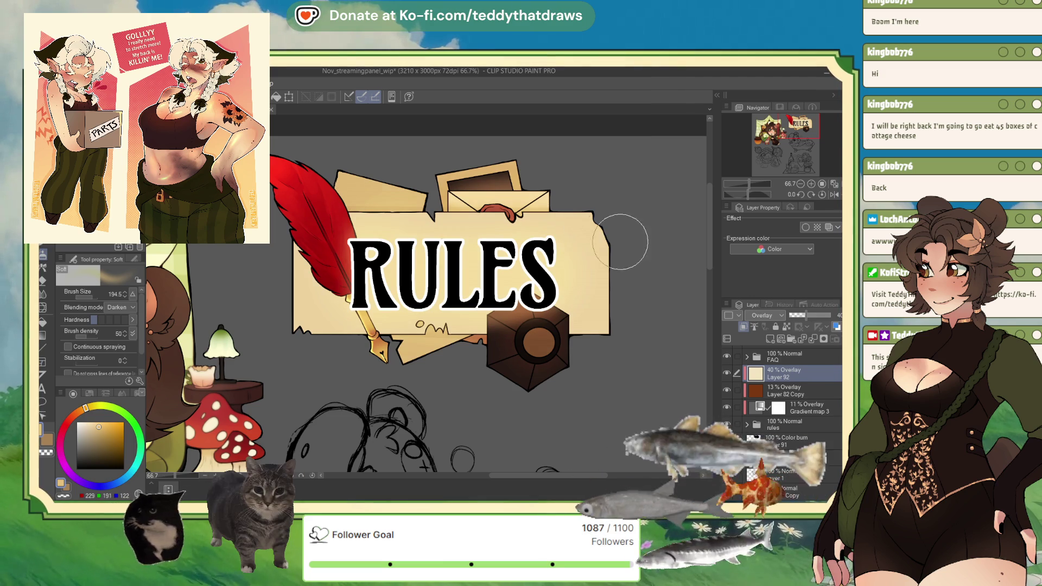
- Raise Layer 92's opacity to about 52% and move the Color burn Layer 91 into the rules folder
{"action": "scroll", "coordinate": [601, 247], "scroll_direction": "down", "scroll_amount": 1}
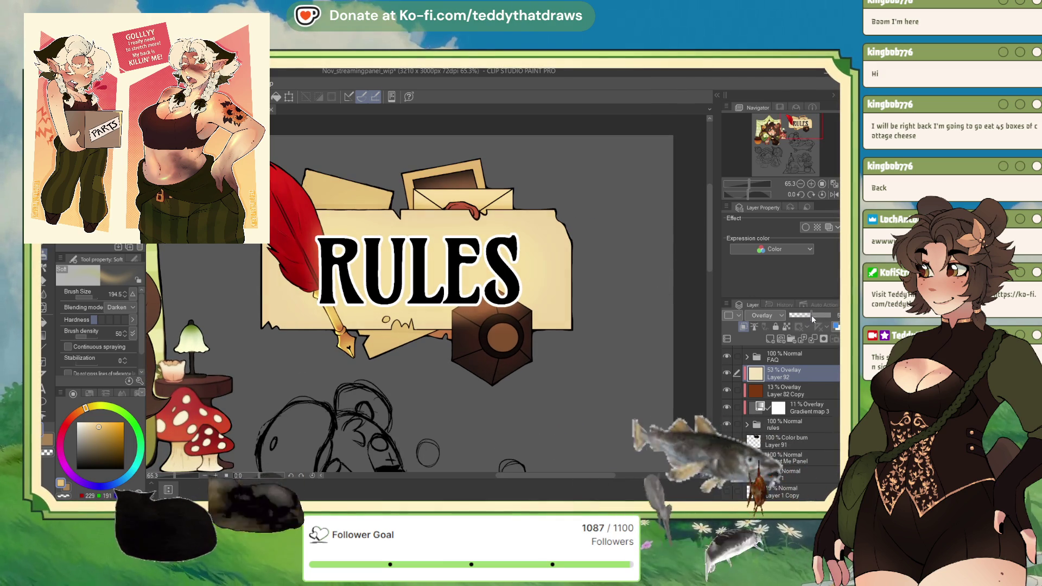
{"action": "left_click_drag", "start_coordinate": [812, 319], "coordinate": [805, 321]}
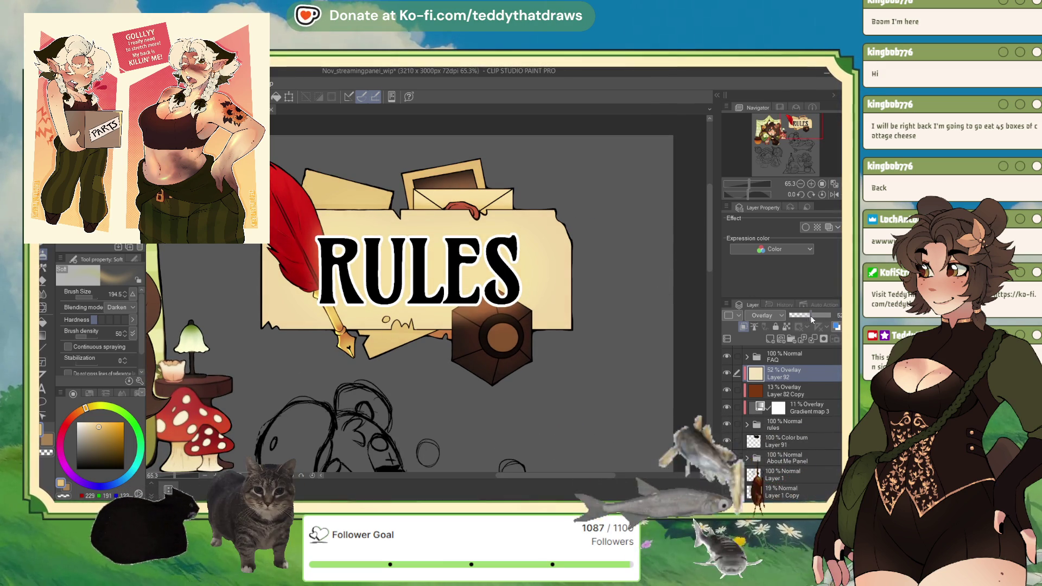
{"action": "scroll", "coordinate": [339, 209], "scroll_direction": "down", "scroll_amount": 3}
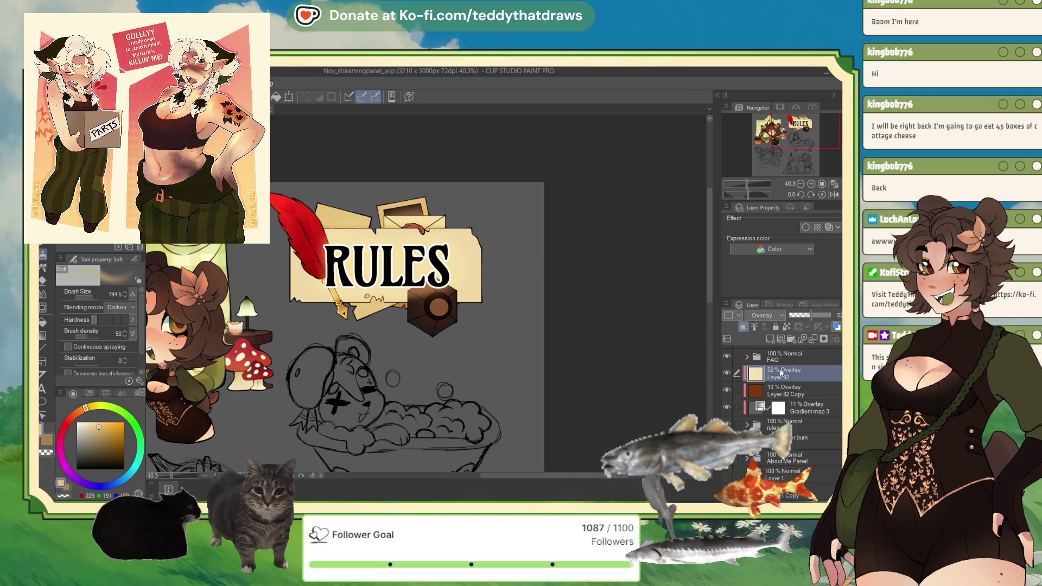
{"action": "left_click", "coordinate": [803, 408]}
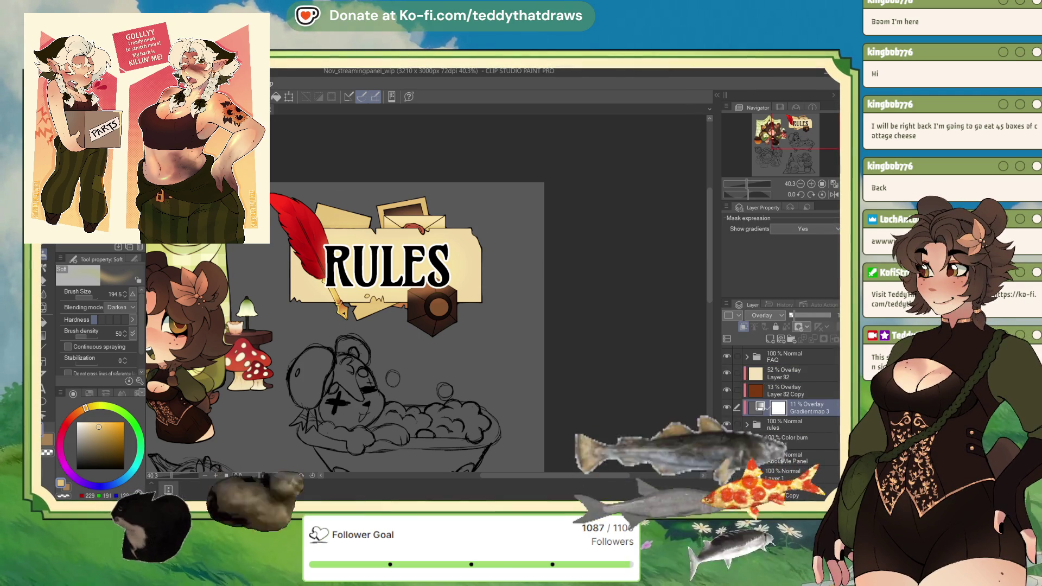
{"action": "left_click_drag", "start_coordinate": [787, 441], "coordinate": [782, 430]}
{"action": "left_click", "coordinate": [792, 410]}
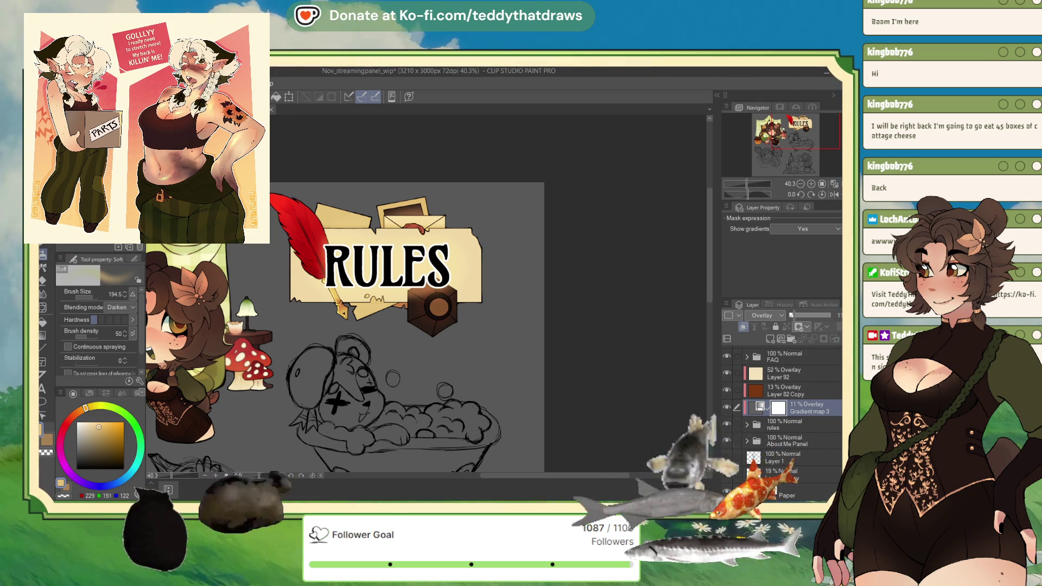
- Draw a rectangular selection around the RULES banner and hide the chibi artwork layer
{"action": "key", "text": "m"}
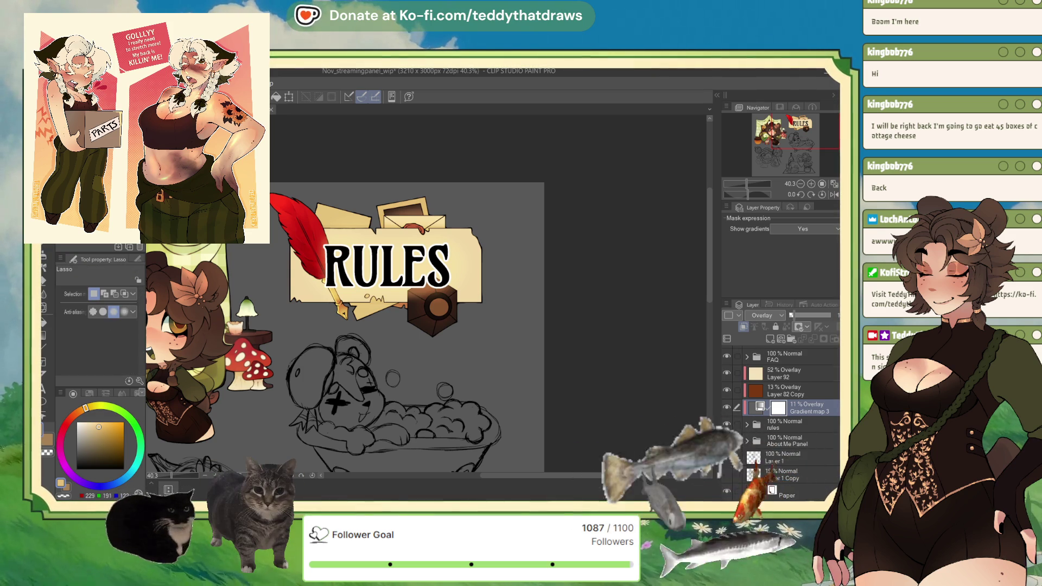
{"action": "key", "text": "m"}
{"action": "mouse_move", "coordinate": [262, 190]}
{"action": "left_mouse_down"}
{"action": "mouse_move", "coordinate": [507, 341]}
{"action": "mouse_move", "coordinate": [491, 334]}
{"action": "left_mouse_up"}
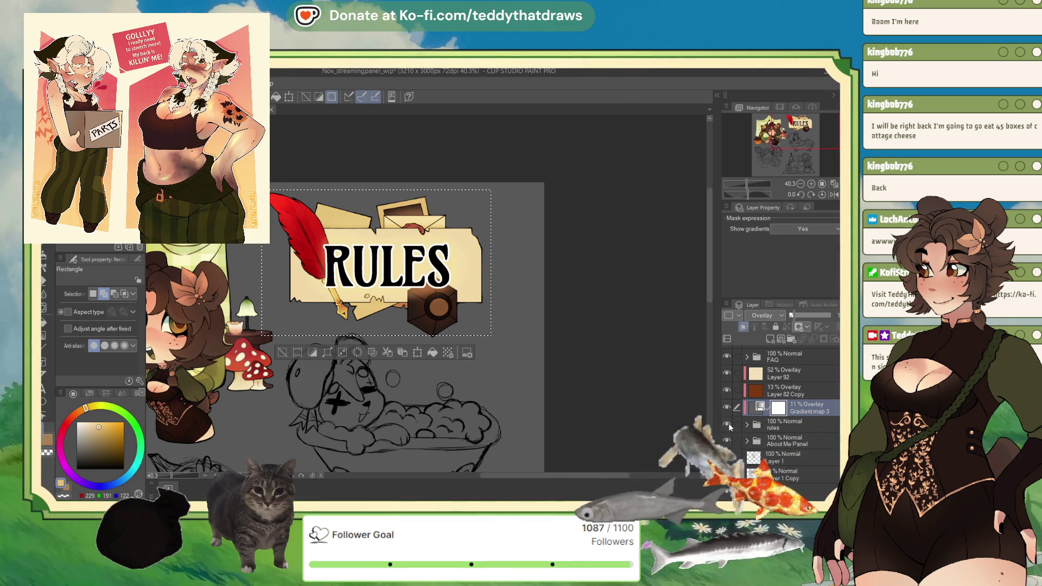
{"action": "left_click", "coordinate": [726, 440]}
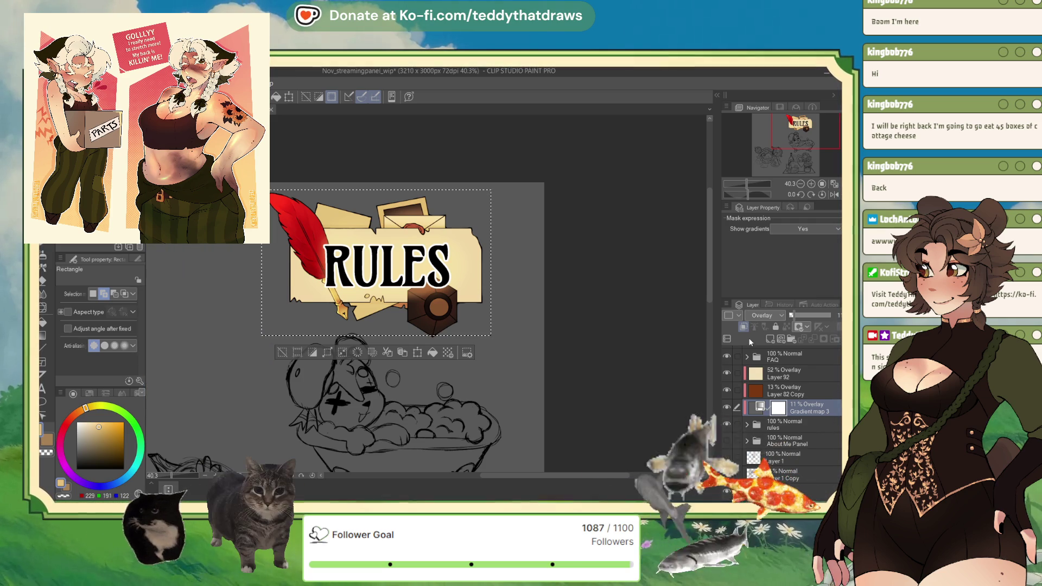